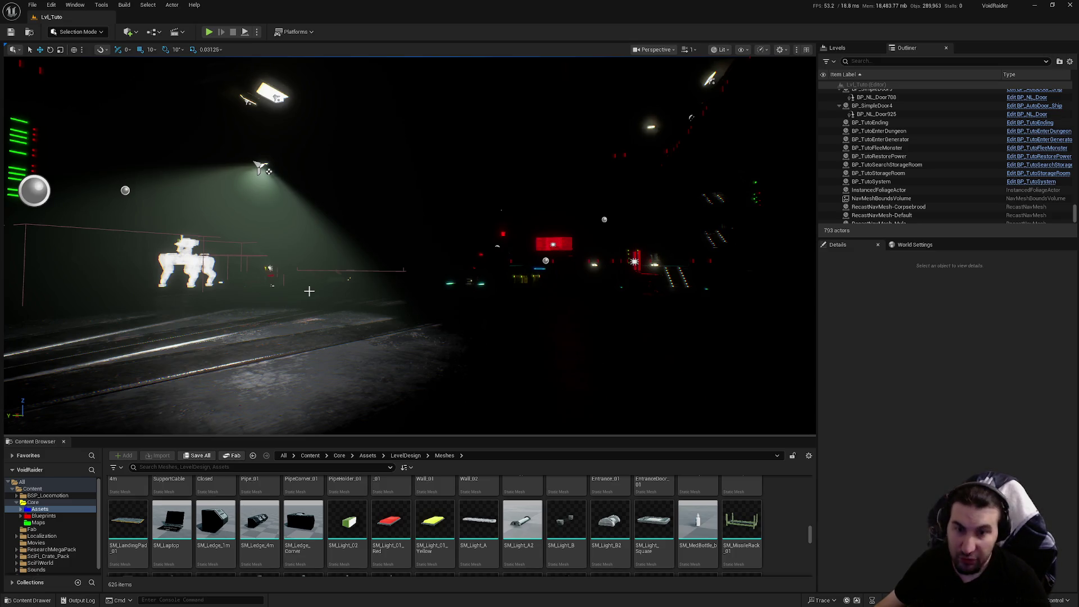
Fly the viewport camera through the level past the red lights, spotlight and sphere.
{"action": "left_click_drag", "start_coordinate": [309, 290], "coordinate": [313, 291]}
{"action": "left_click_drag", "start_coordinate": [447, 252], "coordinate": [323, 178]}
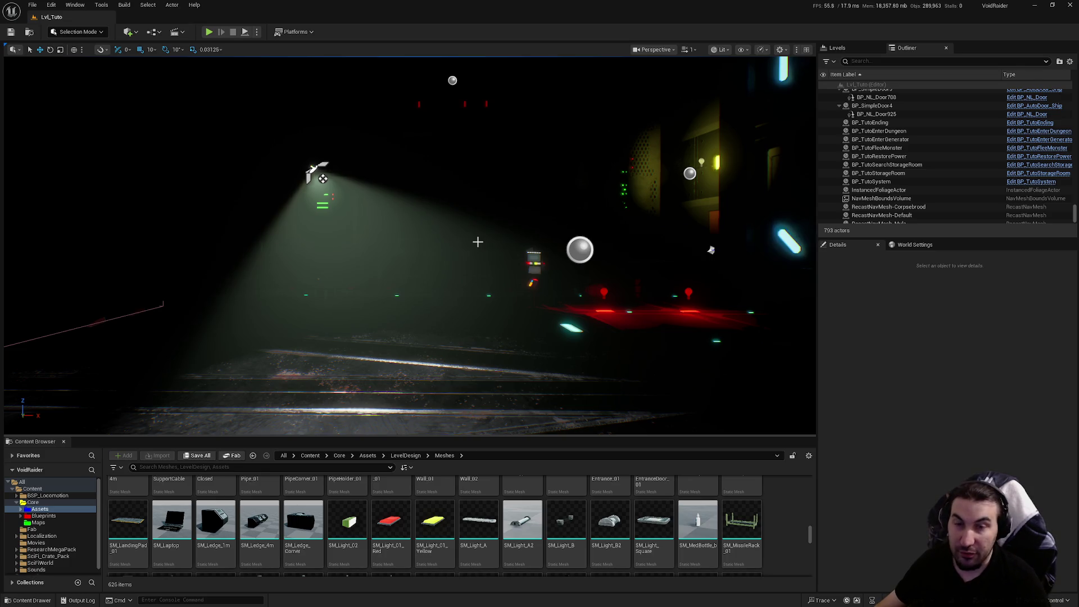
{"action": "left_click_drag", "start_coordinate": [323, 179], "coordinate": [323, 179]}
{"action": "left_click_drag", "start_coordinate": [555, 236], "coordinate": [555, 236]}
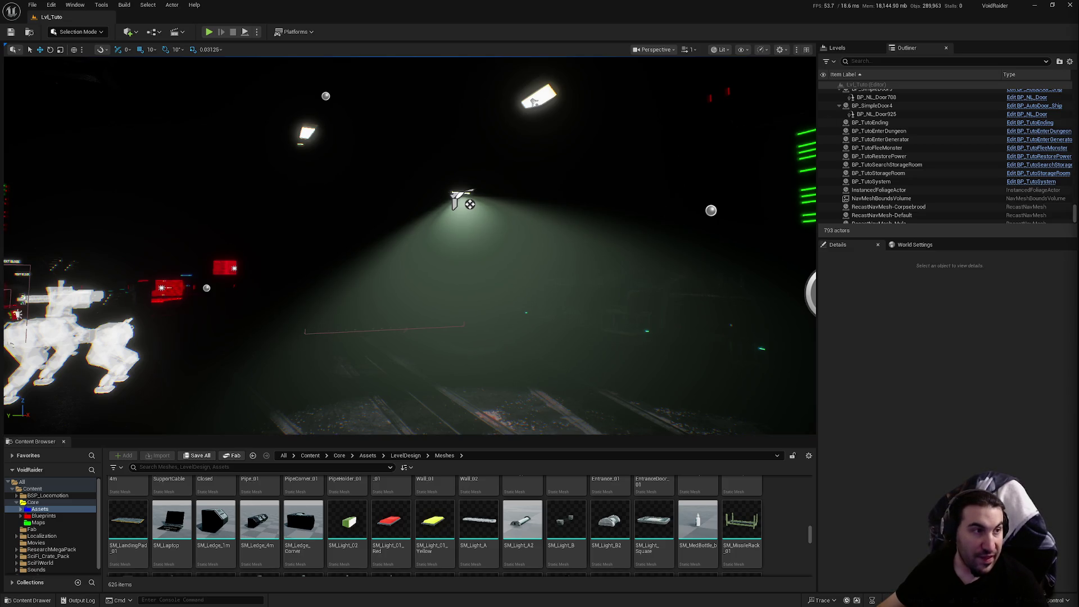
Open the Windows Start menu twice, then dismiss it to return to the editor.
{"action": "key", "text": "super"}
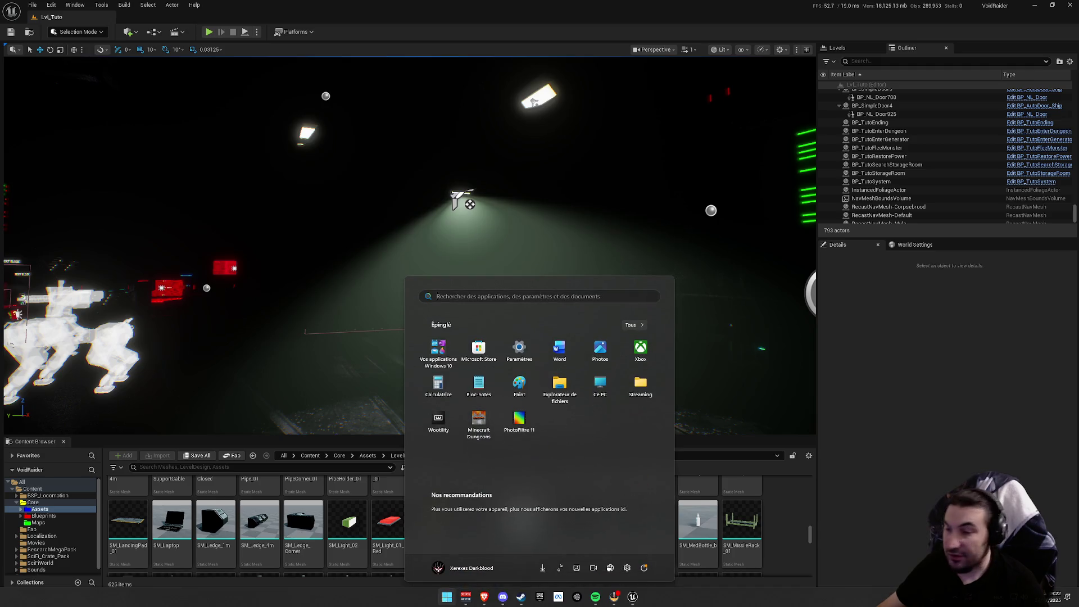
{"action": "left_click", "coordinate": [732, 320]}
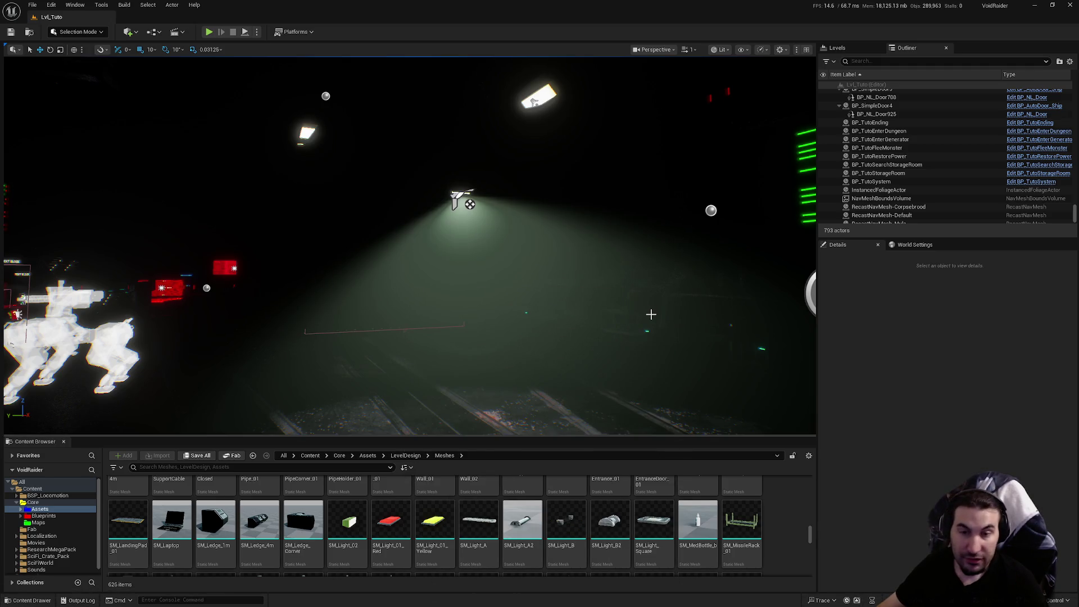
{"action": "key", "text": "super"}
{"action": "mouse_move", "coordinate": [594, 597]}
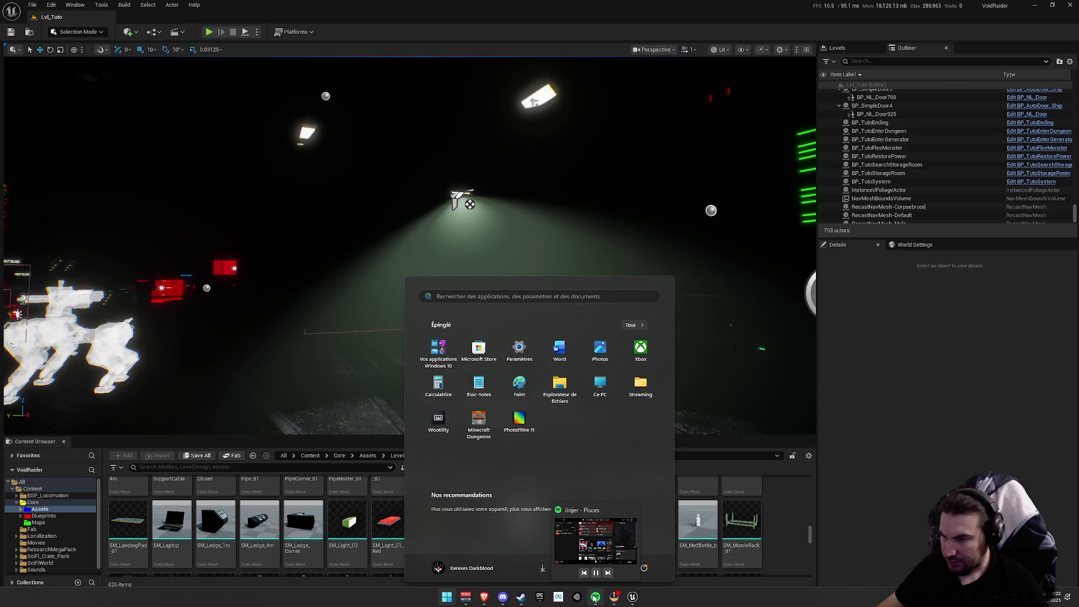
{"action": "mouse_move", "coordinate": [477, 603]}
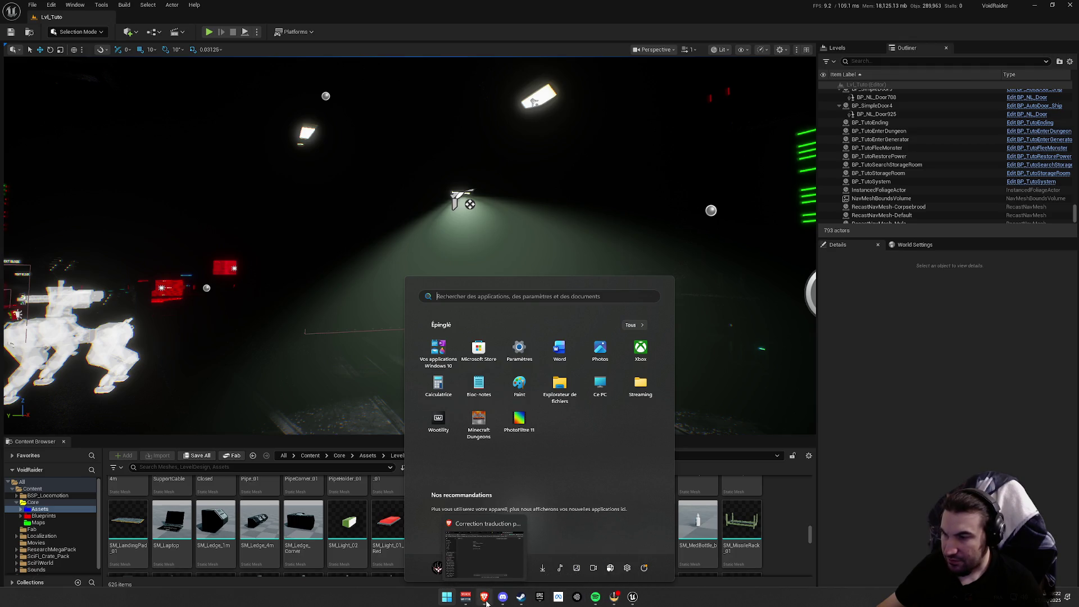
{"action": "left_click", "coordinate": [633, 596]}
Fly around the robot, through the dark corridor, to the TEXT BLOCK signs and consoles.
{"action": "mouse_move", "coordinate": [411, 248]}
{"action": "left_mouse_down"}
{"action": "mouse_move", "coordinate": [315, 254]}
{"action": "mouse_move", "coordinate": [309, 281]}
{"action": "left_mouse_up"}
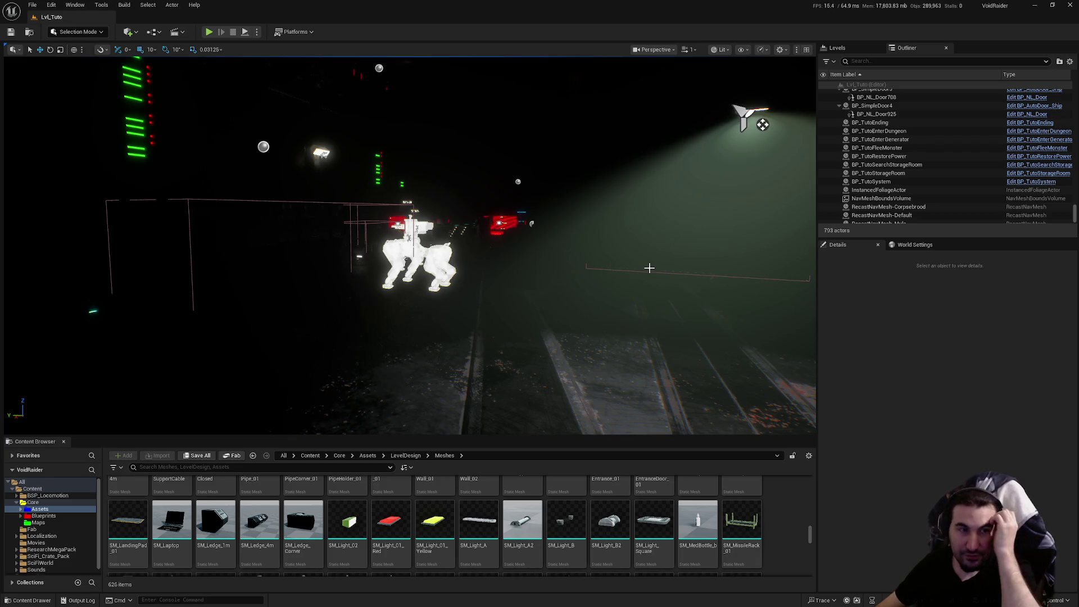
{"action": "mouse_move", "coordinate": [309, 281]}
{"action": "left_mouse_down"}
{"action": "mouse_move", "coordinate": [348, 214]}
{"action": "mouse_move", "coordinate": [360, 225]}
{"action": "mouse_move", "coordinate": [377, 225]}
{"action": "mouse_move", "coordinate": [357, 214]}
{"action": "mouse_move", "coordinate": [368, 225]}
{"action": "mouse_move", "coordinate": [379, 211]}
{"action": "mouse_move", "coordinate": [391, 225]}
{"action": "mouse_move", "coordinate": [402, 214]}
{"action": "mouse_move", "coordinate": [480, 354]}
{"action": "mouse_move", "coordinate": [436, 316]}
{"action": "mouse_move", "coordinate": [445, 369]}
{"action": "mouse_move", "coordinate": [729, 90]}
{"action": "left_mouse_up"}
{"action": "left_click_drag", "start_coordinate": [394, 253], "coordinate": [416, 237]}
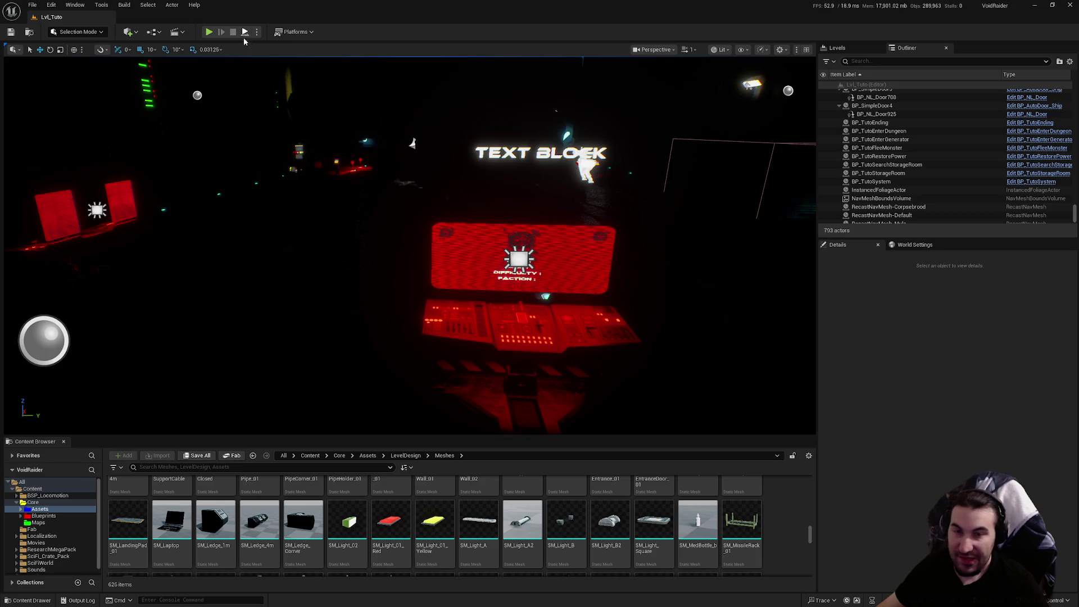
Play-test the level, walking the hangar and passing the welcome and Let's begin messages.
{"action": "left_click", "coordinate": [245, 32]}
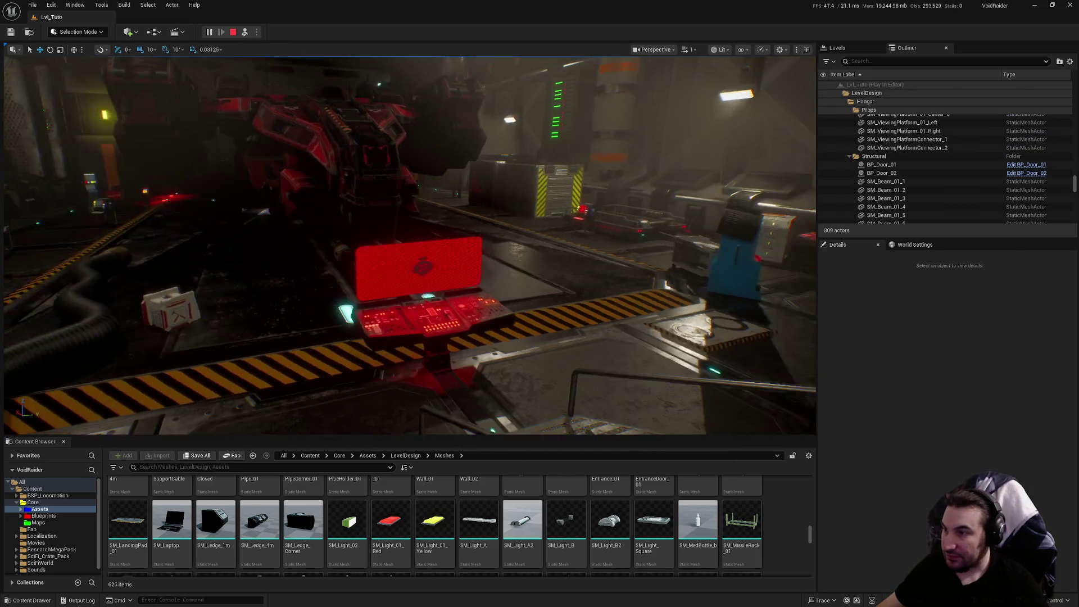
{"action": "key", "text": "w"}
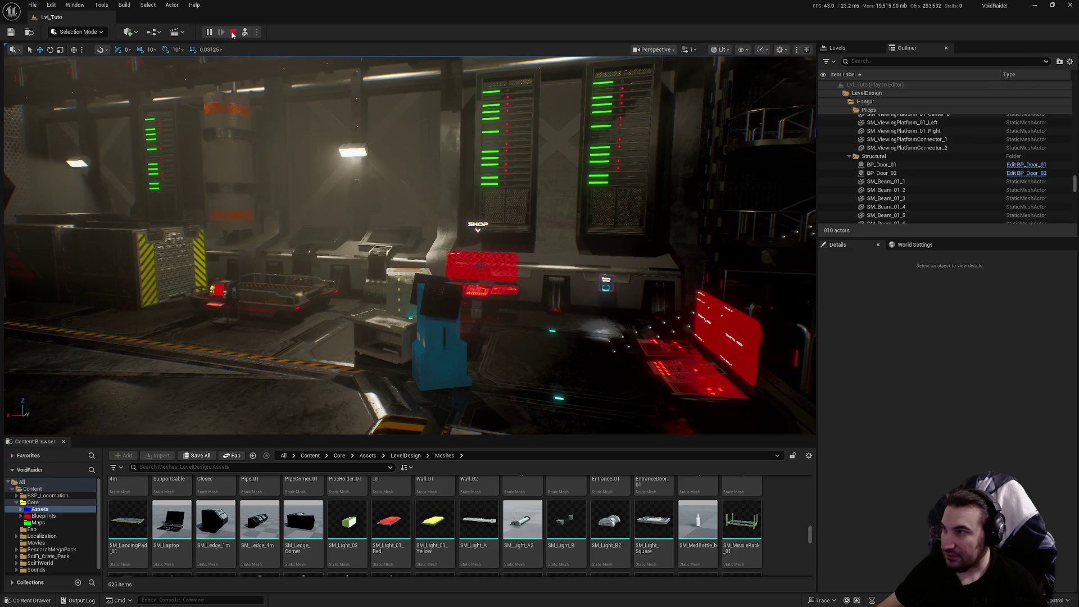
{"action": "left_click", "coordinate": [233, 32]}
{"action": "left_click", "coordinate": [208, 32]}
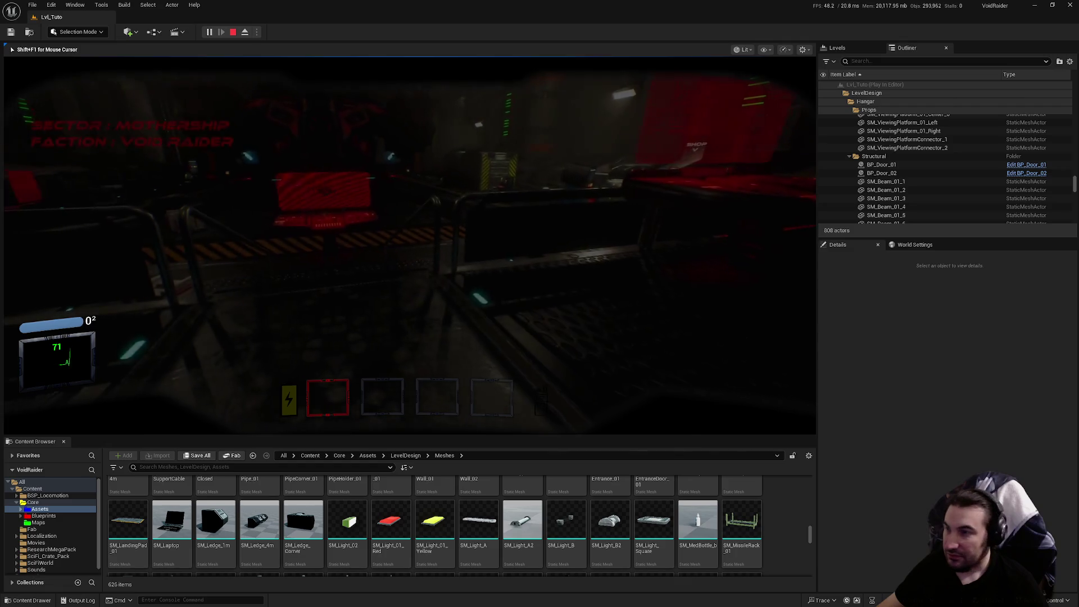
{"action": "left_click", "coordinate": [492, 321]}
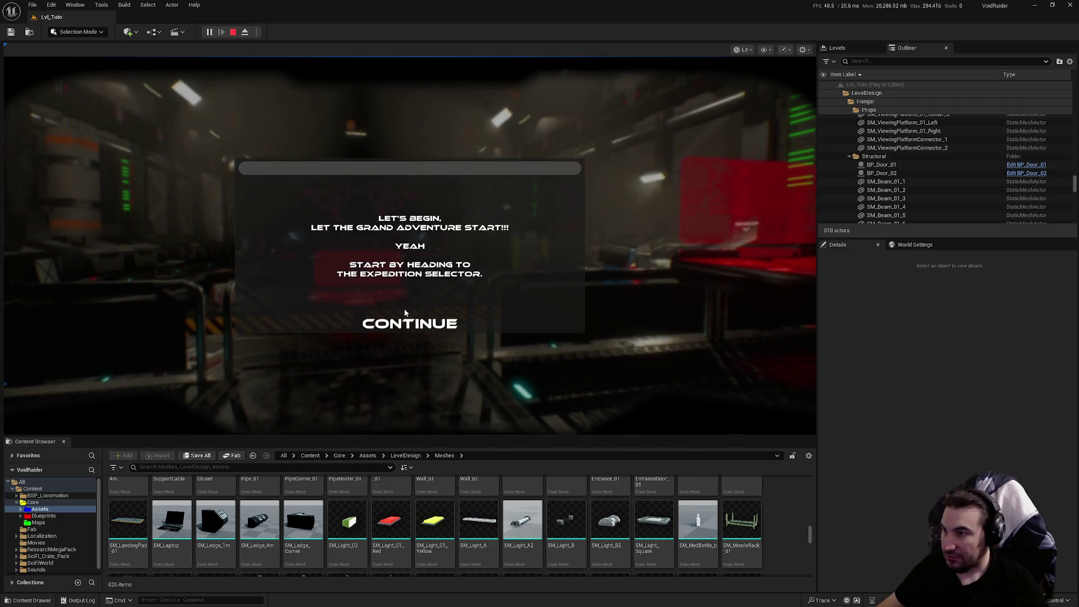
{"action": "left_click", "coordinate": [406, 310]}
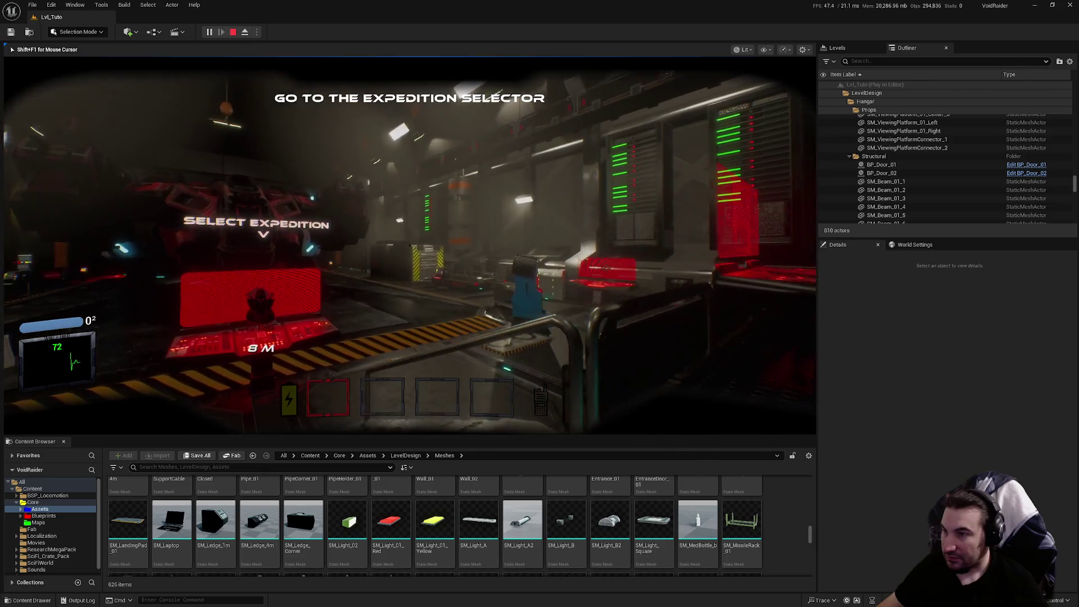
{"action": "key", "text": "Escape"}
Frame the single-screen console, then select the red shop console BP_Console_Shop.
{"action": "left_click_drag", "start_coordinate": [585, 218], "coordinate": [575, 274]}
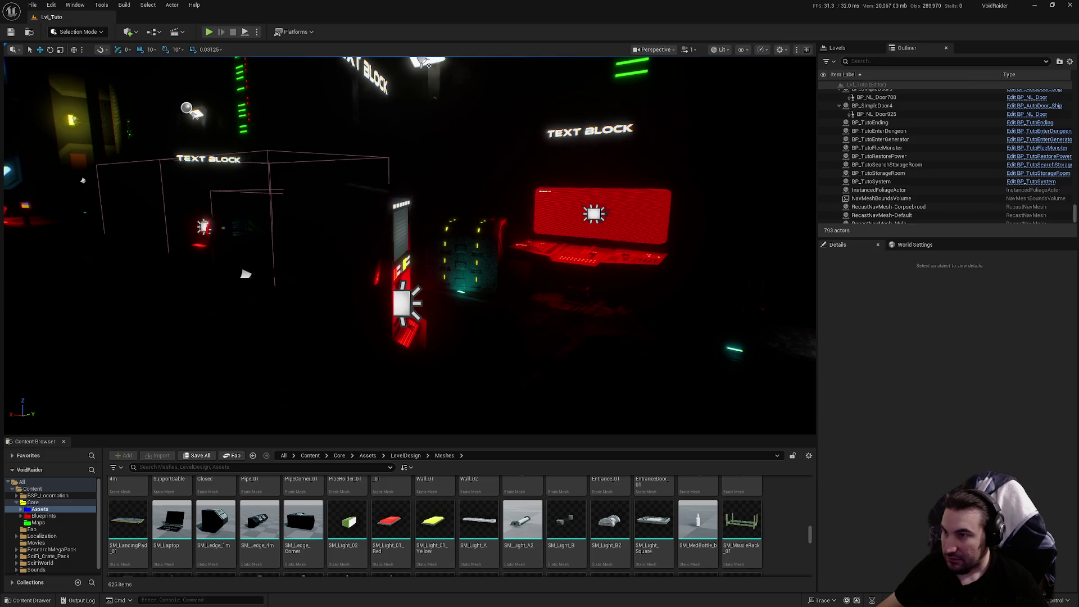
{"action": "left_click", "coordinate": [598, 222]}
{"action": "mouse_move", "coordinate": [599, 222]}
{"action": "left_mouse_down"}
{"action": "mouse_move", "coordinate": [590, 247]}
{"action": "mouse_move", "coordinate": [455, 273]}
{"action": "left_mouse_up"}
{"action": "left_click", "coordinate": [378, 228]}
{"action": "left_click_drag", "start_coordinate": [378, 227], "coordinate": [411, 233]}
{"action": "key", "text": "f"}
{"action": "left_click_drag", "start_coordinate": [490, 279], "coordinate": [486, 326]}
{"action": "left_click", "coordinate": [491, 280]}
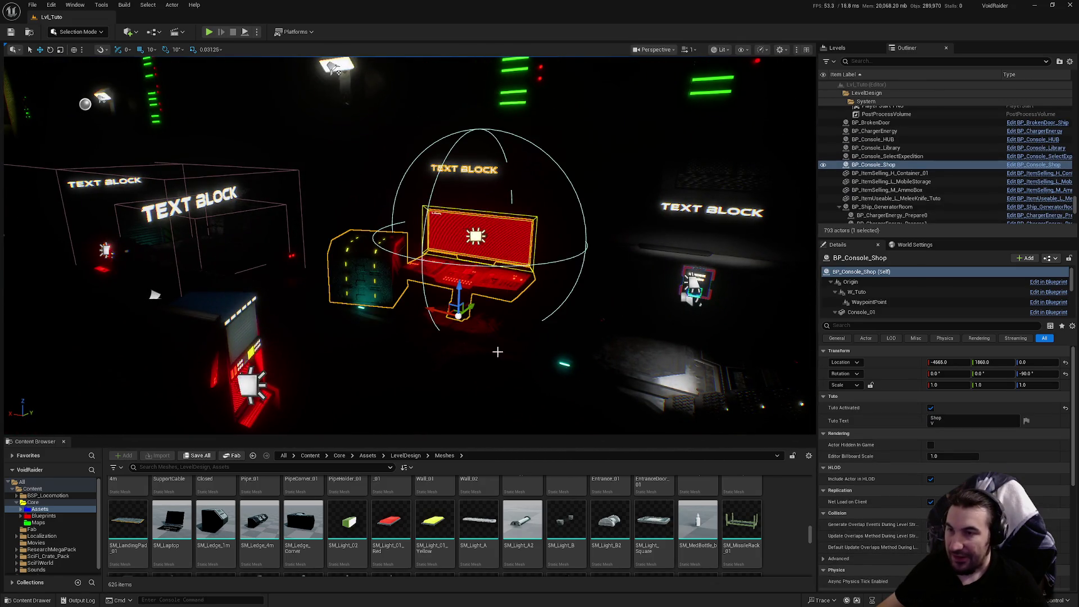
Browse Blueprints > Interactables > PropsUseable > HUB and open BP_Console_HUB.
{"action": "left_click", "coordinate": [43, 515]}
{"action": "left_click", "coordinate": [187, 494]}
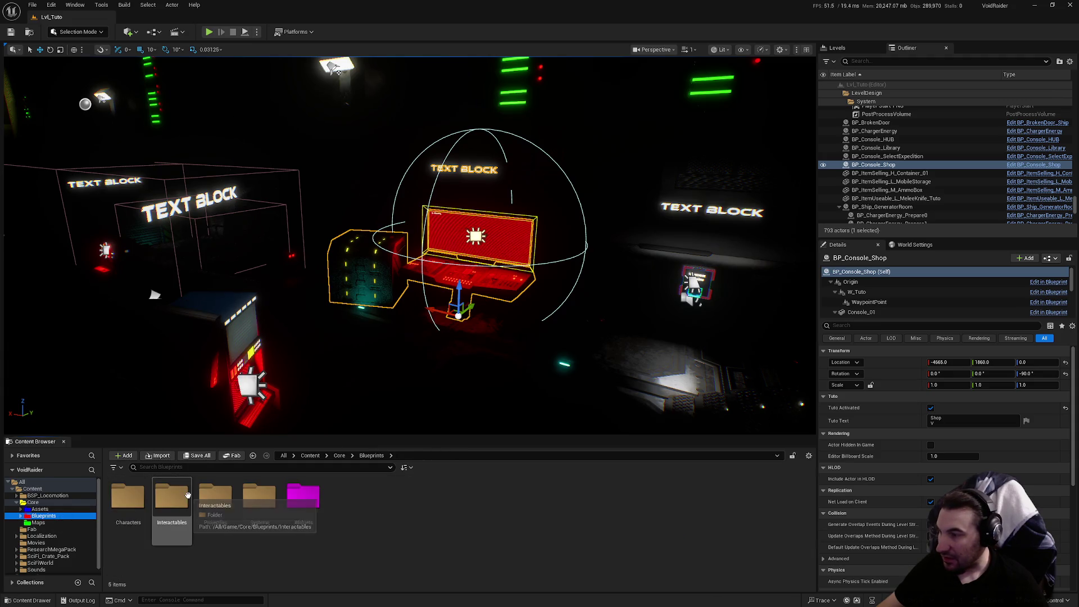
{"action": "double_click", "coordinate": [187, 494]}
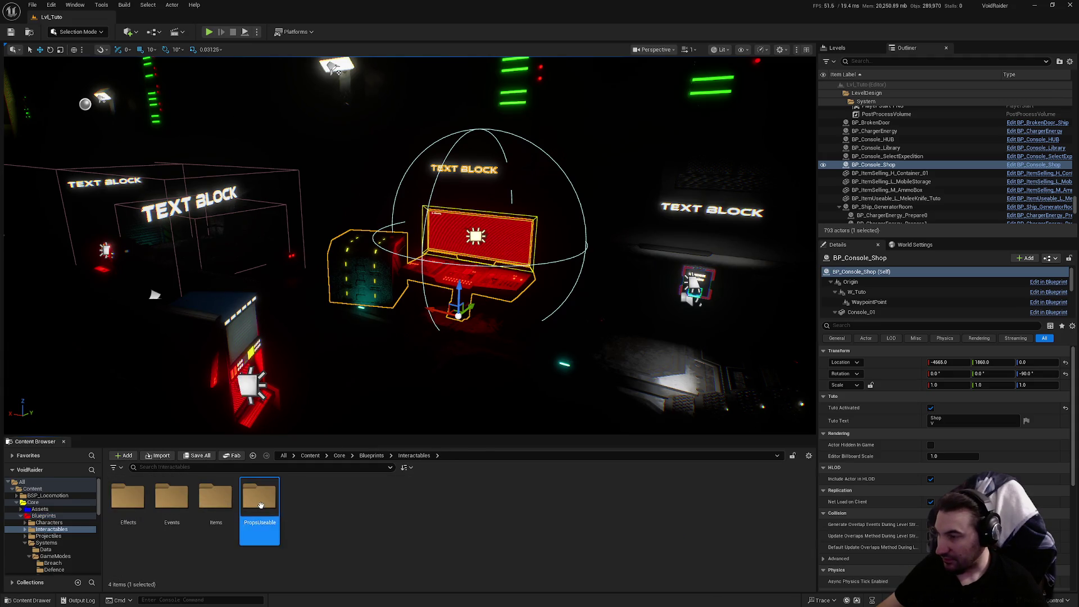
{"action": "double_click", "coordinate": [259, 494]}
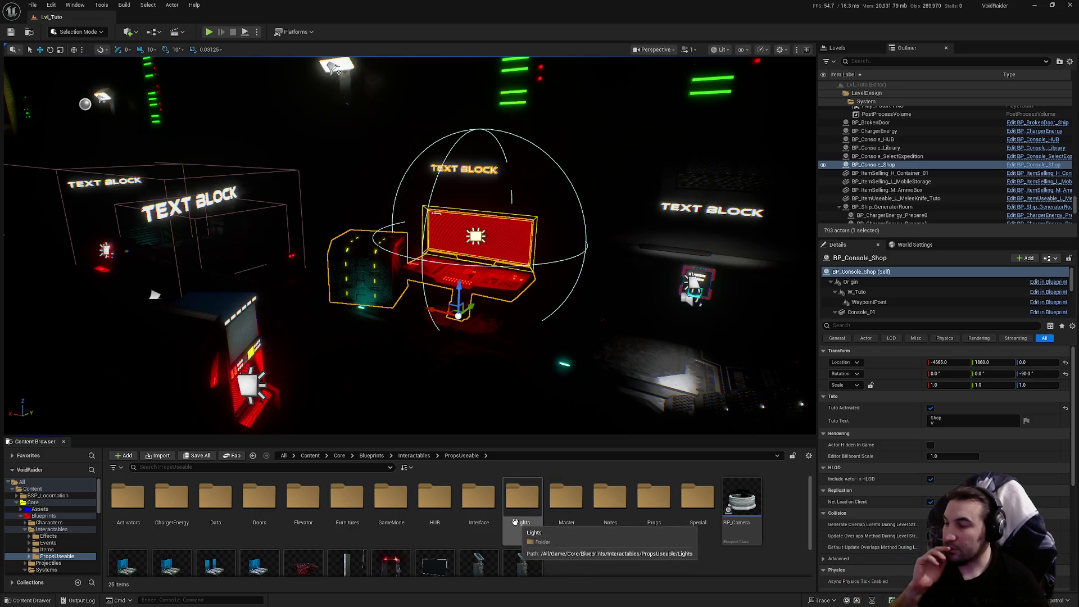
{"action": "double_click", "coordinate": [397, 506]}
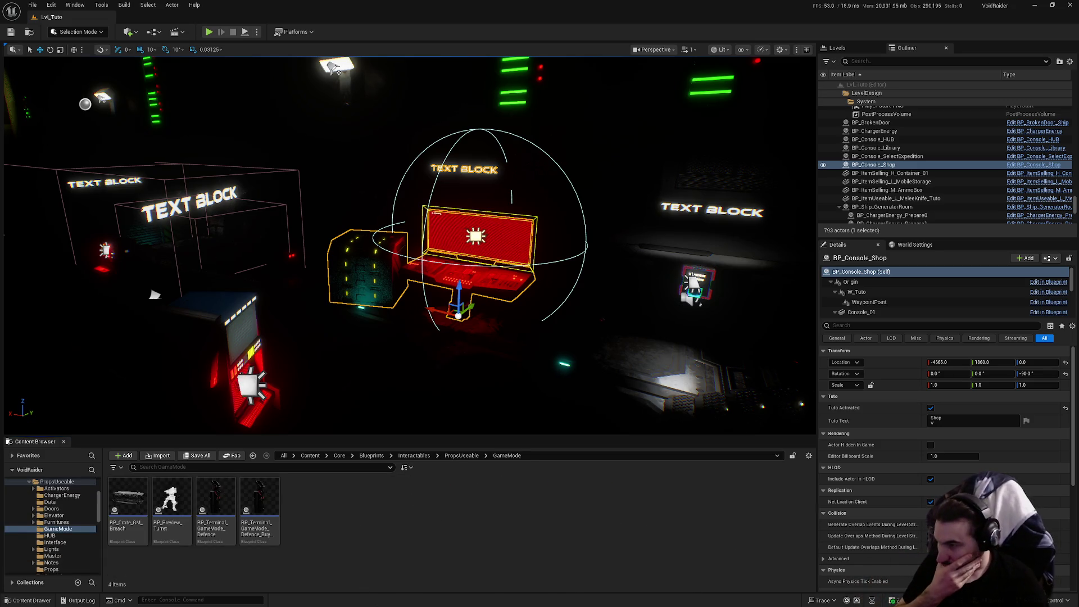
{"action": "key", "text": "alt+Left"}
{"action": "left_click", "coordinate": [431, 514]}
{"action": "double_click", "coordinate": [432, 516]}
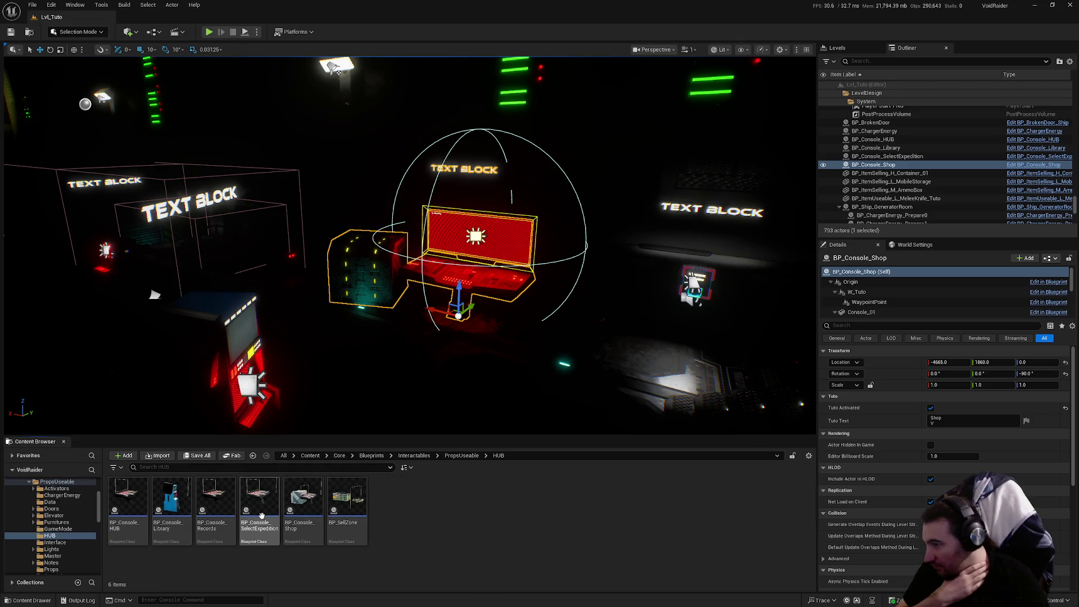
{"action": "double_click", "coordinate": [139, 503]}
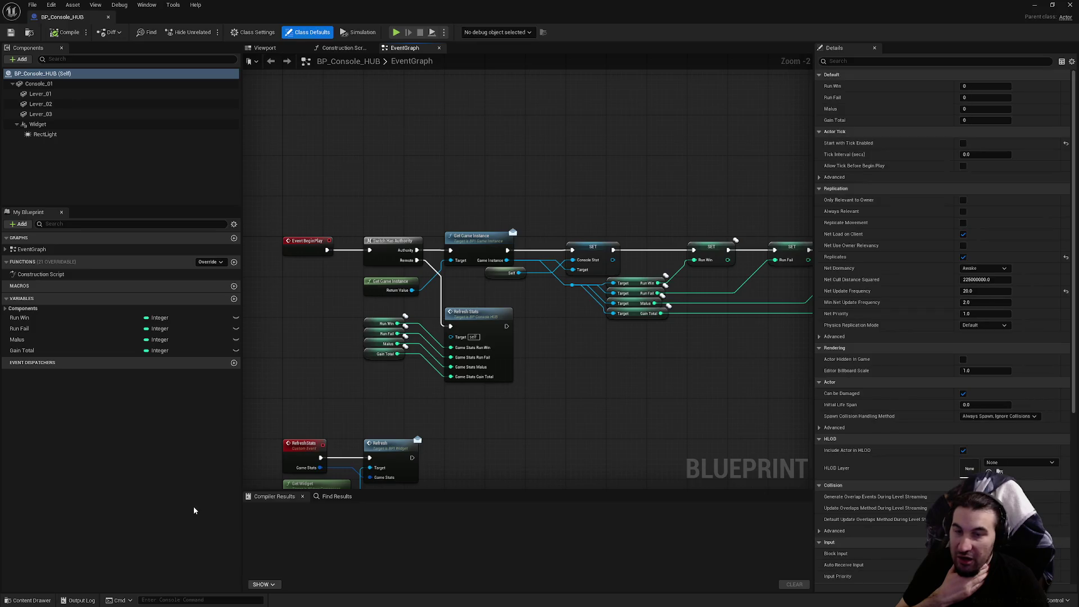
Pan BP_Console_HUB to Refresh Stats, close it, and open BP_Console_Shop instead.
{"action": "mouse_move", "coordinate": [442, 291]}
{"action": "left_mouse_down"}
{"action": "mouse_move", "coordinate": [459, 276]}
{"action": "mouse_move", "coordinate": [545, 320]}
{"action": "mouse_move", "coordinate": [577, 219]}
{"action": "left_mouse_up"}
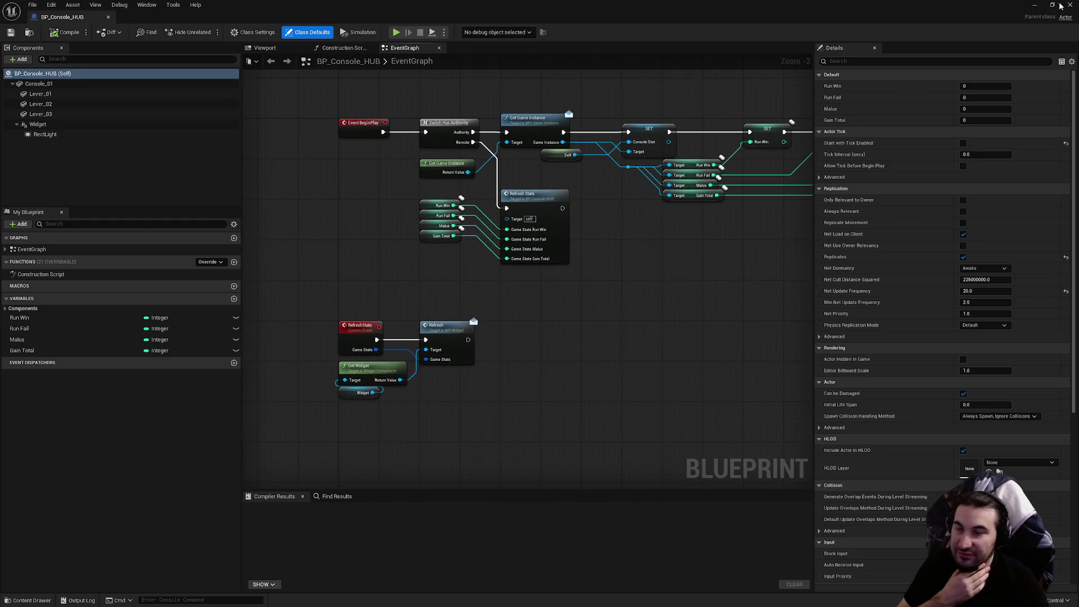
{"action": "left_click", "coordinate": [1066, 5]}
{"action": "double_click", "coordinate": [314, 487]}
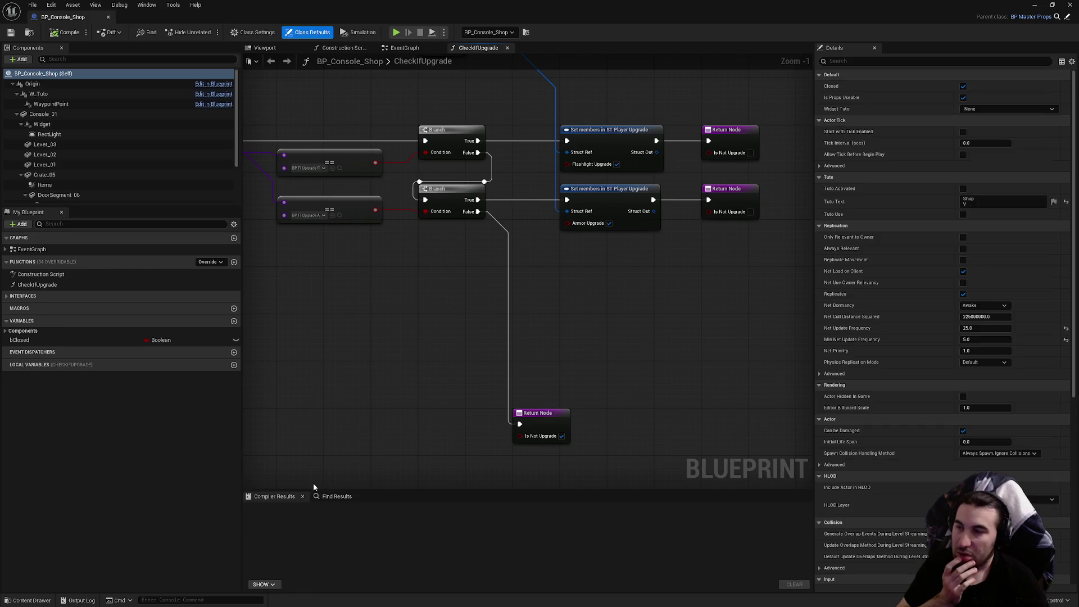
{"action": "left_click_drag", "start_coordinate": [322, 409], "coordinate": [381, 384]}
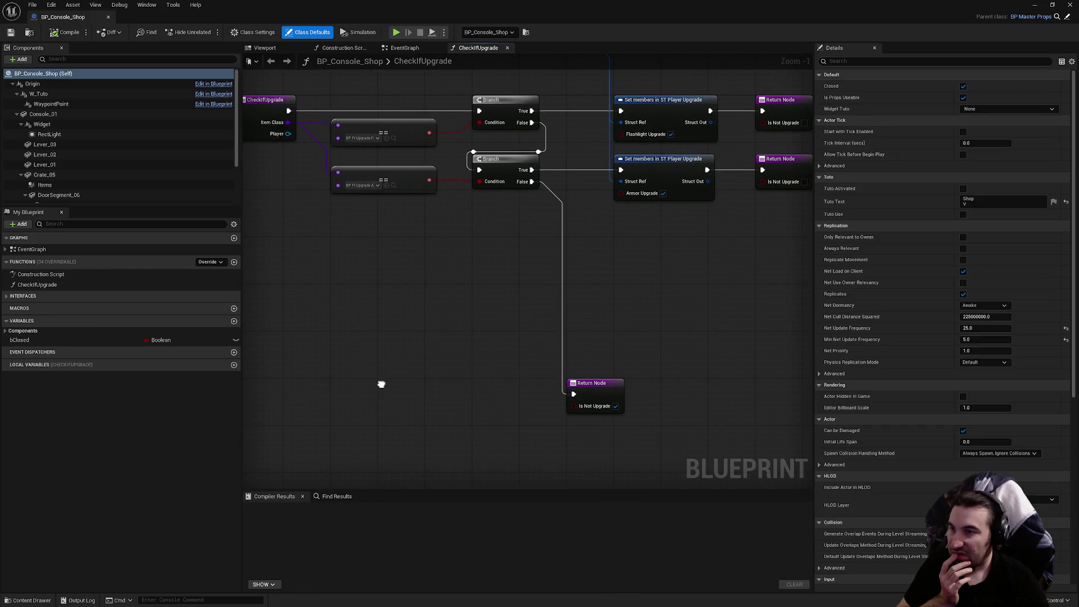
{"action": "scroll", "coordinate": [464, 370], "scroll_direction": "down", "scroll_amount": 3}
Pan the BP_Console_Shop EventGraph to the Event BeginPlay chain and open Set Tuto's definition.
{"action": "left_click", "coordinate": [416, 49]}
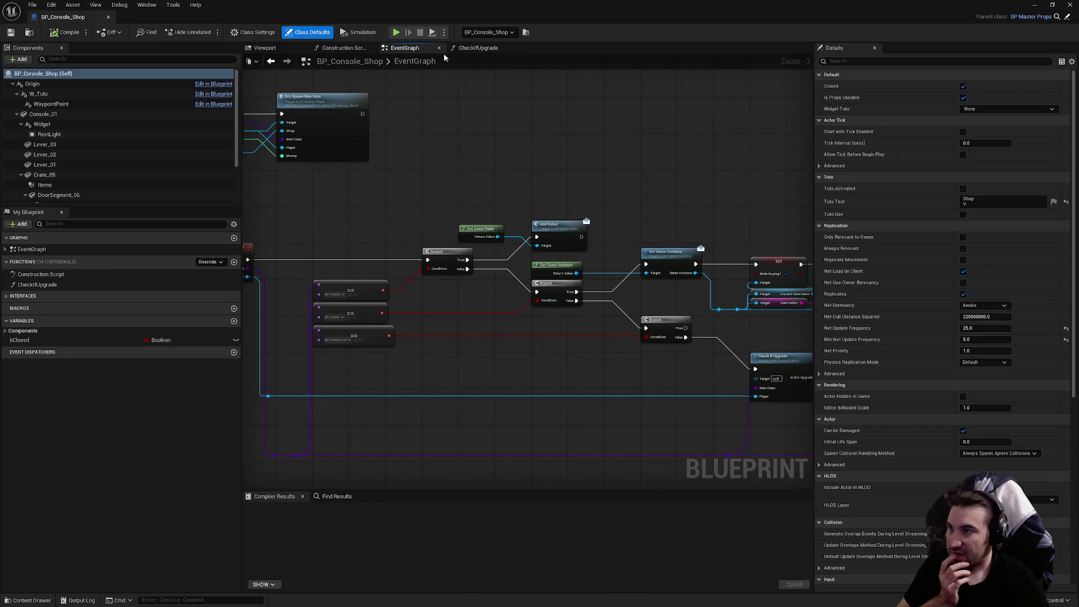
{"action": "scroll", "coordinate": [483, 148], "scroll_direction": "down", "scroll_amount": 2}
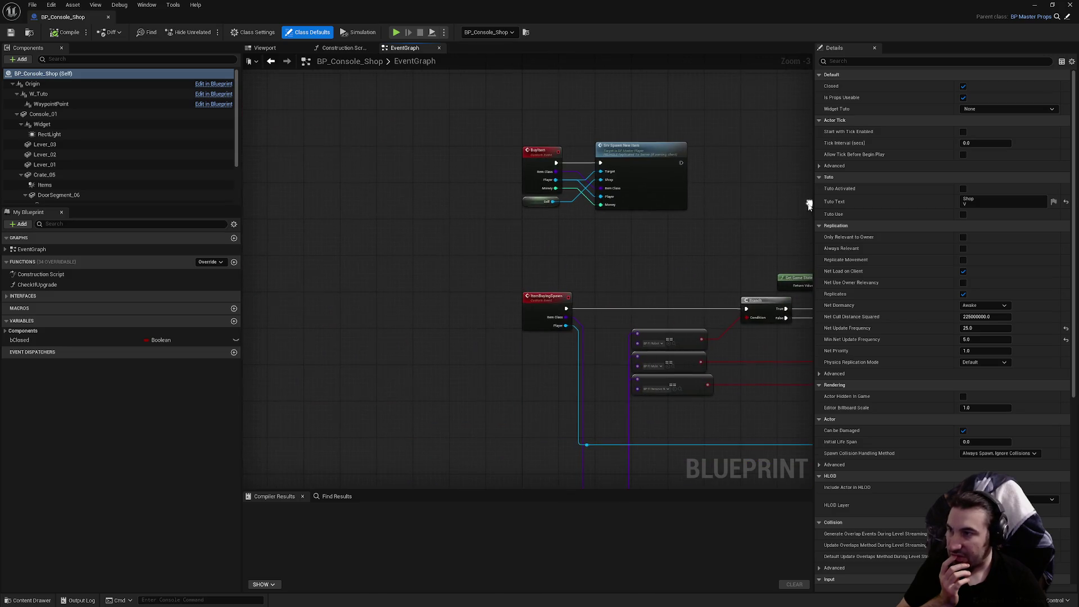
{"action": "mouse_move", "coordinate": [698, 204]}
{"action": "left_mouse_down"}
{"action": "mouse_move", "coordinate": [646, 308]}
{"action": "mouse_move", "coordinate": [633, 293]}
{"action": "mouse_move", "coordinate": [622, 308]}
{"action": "mouse_move", "coordinate": [405, 316]}
{"action": "left_mouse_up"}
{"action": "scroll", "coordinate": [634, 293], "scroll_direction": "up", "scroll_amount": 2}
{"action": "scroll", "coordinate": [633, 289], "scroll_direction": "down", "scroll_amount": 2}
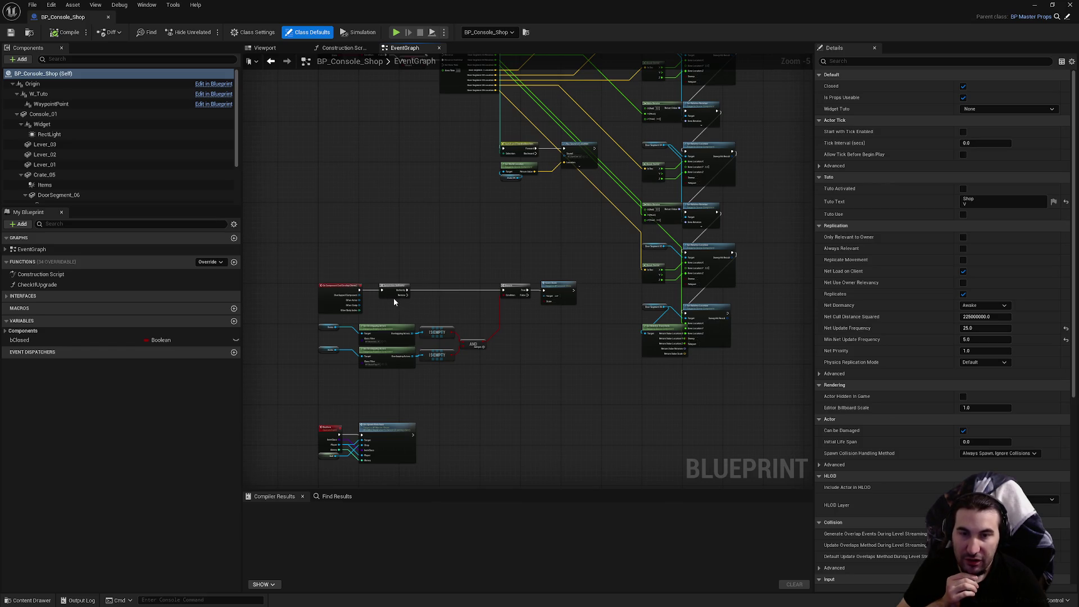
{"action": "mouse_move", "coordinate": [528, 298]}
{"action": "left_mouse_down"}
{"action": "mouse_move", "coordinate": [526, 360]}
{"action": "mouse_move", "coordinate": [549, 448]}
{"action": "mouse_move", "coordinate": [645, 444]}
{"action": "left_mouse_up"}
{"action": "mouse_move", "coordinate": [685, 401]}
{"action": "left_mouse_down"}
{"action": "mouse_move", "coordinate": [747, 485]}
{"action": "mouse_move", "coordinate": [734, 470]}
{"action": "mouse_move", "coordinate": [709, 476]}
{"action": "left_mouse_up"}
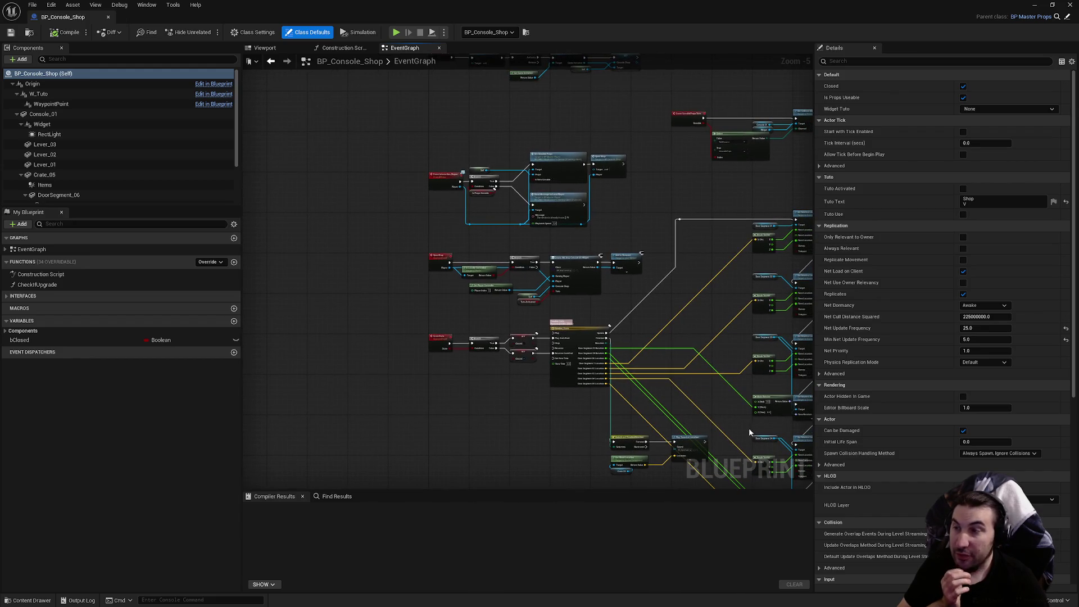
{"action": "scroll", "coordinate": [535, 423], "scroll_direction": "up", "scroll_amount": 2}
{"action": "scroll", "coordinate": [442, 315], "scroll_direction": "up", "scroll_amount": 2}
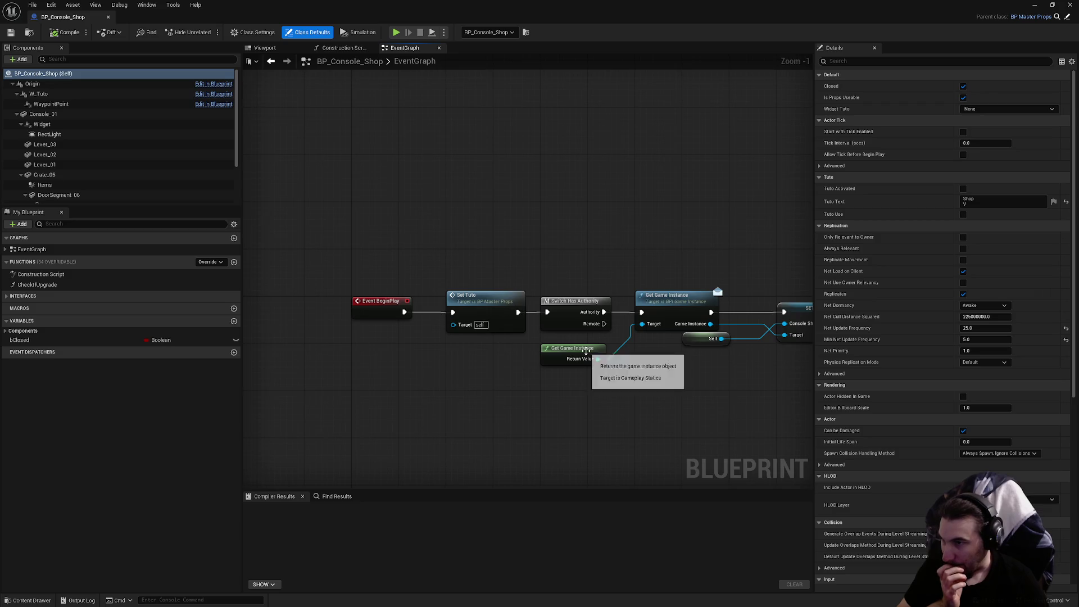
{"action": "double_click", "coordinate": [455, 304]}
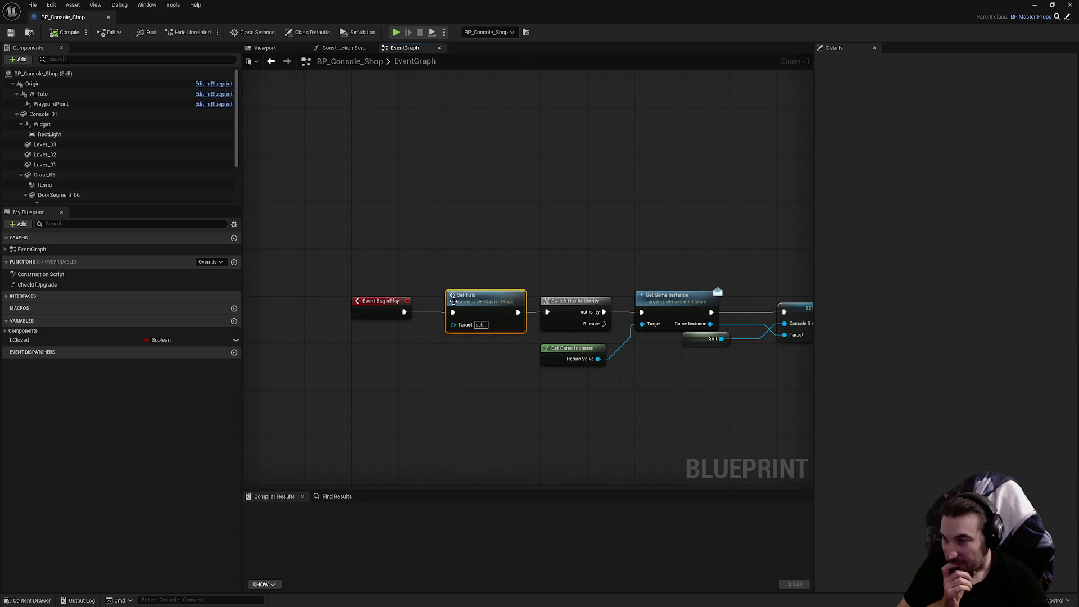
Pan BP_MasterProps to the Set Widget and Create WB Tuto Text Widget nodes, then close it.
{"action": "mouse_move", "coordinate": [686, 332]}
{"action": "left_mouse_down"}
{"action": "mouse_move", "coordinate": [419, 346]}
{"action": "mouse_move", "coordinate": [562, 337]}
{"action": "mouse_move", "coordinate": [616, 319]}
{"action": "mouse_move", "coordinate": [604, 331]}
{"action": "mouse_move", "coordinate": [564, 315]}
{"action": "mouse_move", "coordinate": [585, 315]}
{"action": "mouse_move", "coordinate": [513, 321]}
{"action": "mouse_move", "coordinate": [532, 313]}
{"action": "mouse_move", "coordinate": [736, 368]}
{"action": "mouse_move", "coordinate": [781, 321]}
{"action": "left_mouse_up"}
{"action": "mouse_move", "coordinate": [707, 302]}
{"action": "left_mouse_down"}
{"action": "mouse_move", "coordinate": [566, 302]}
{"action": "mouse_move", "coordinate": [568, 281]}
{"action": "mouse_move", "coordinate": [451, 289]}
{"action": "left_mouse_up"}
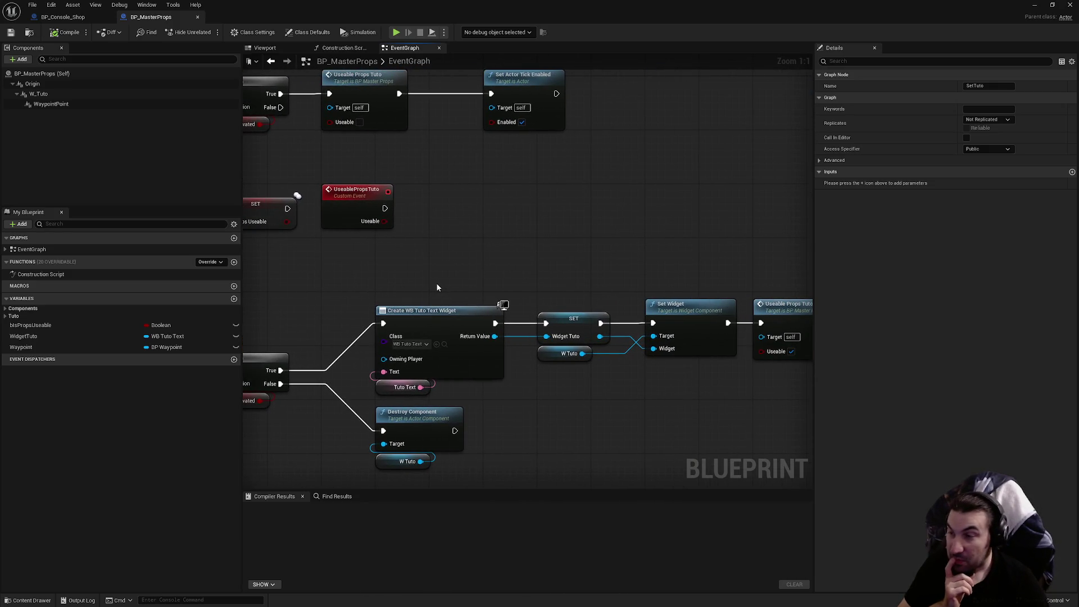
{"action": "mouse_move", "coordinate": [427, 289]}
{"action": "left_mouse_down"}
{"action": "mouse_move", "coordinate": [332, 280]}
{"action": "mouse_move", "coordinate": [334, 293]}
{"action": "left_mouse_up"}
{"action": "left_click", "coordinate": [1066, 7]}
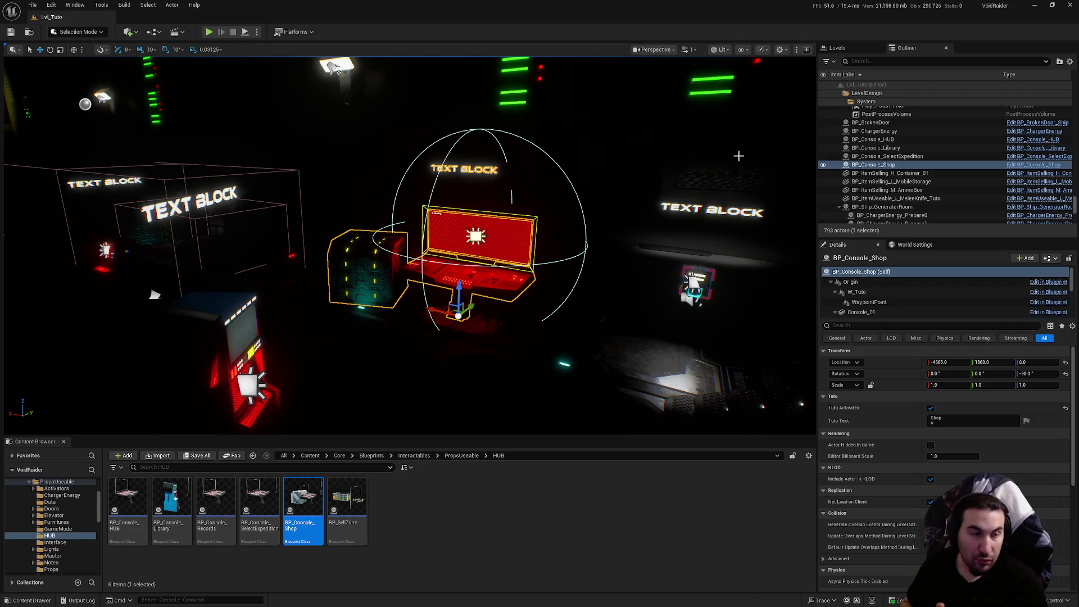
Go back up the Content Browser to show the Blueprints folder's subfolders.
{"action": "left_click", "coordinate": [414, 455]}
{"action": "scroll", "coordinate": [51, 528], "scroll_direction": "up", "scroll_amount": 5}
{"action": "double_click", "coordinate": [19, 516]}
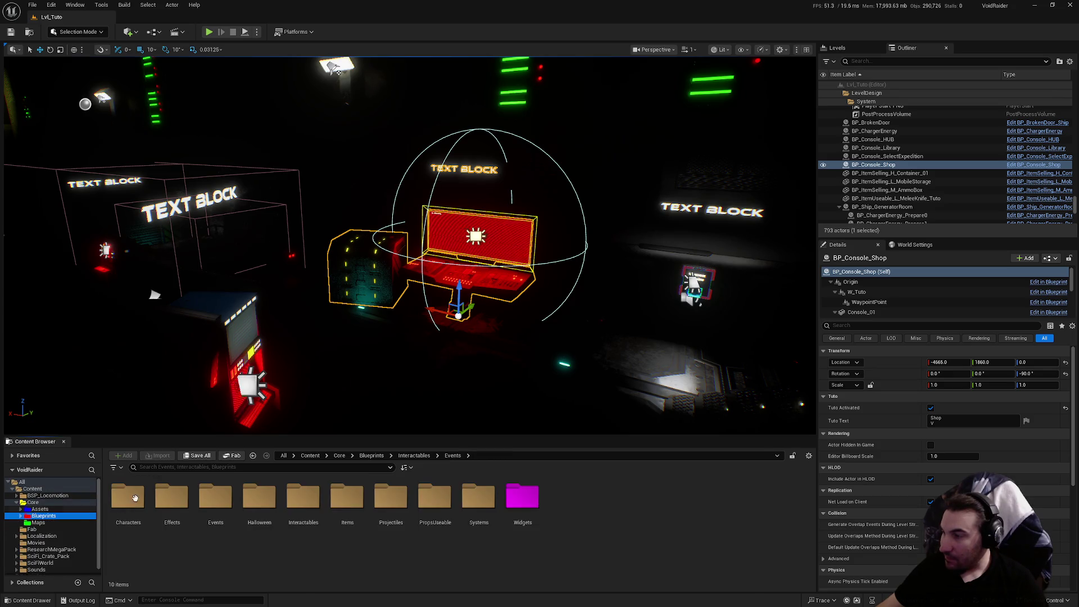
Fly around the level, frame BP_Console_Shop with F, then show the desktop.
{"action": "left_click_drag", "start_coordinate": [656, 184], "coordinate": [657, 184]}
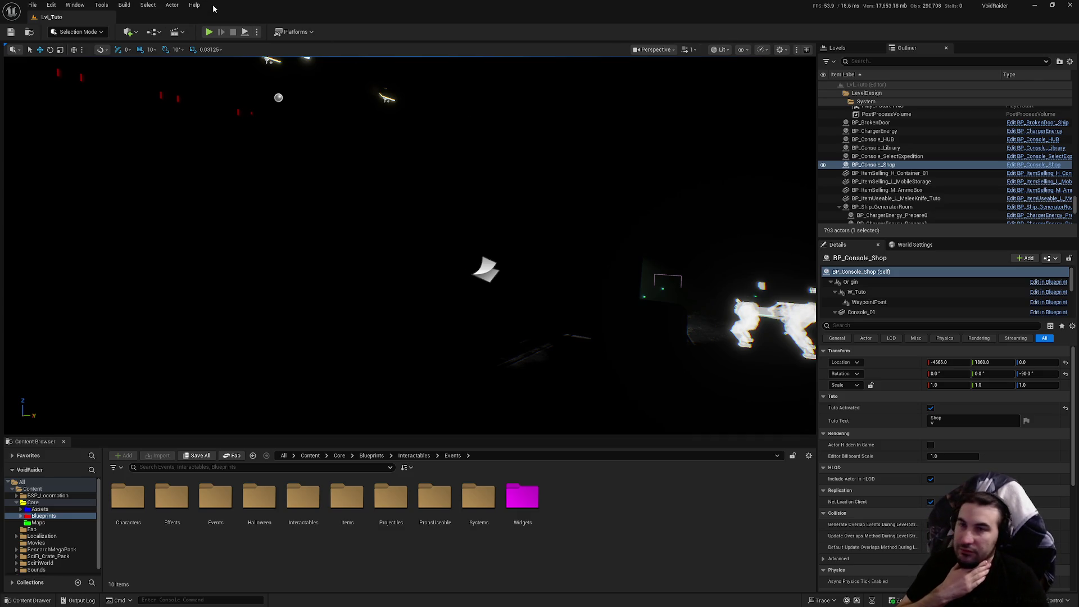
{"action": "mouse_move", "coordinate": [422, 216]}
{"action": "left_mouse_down"}
{"action": "mouse_move", "coordinate": [427, 222]}
{"action": "mouse_move", "coordinate": [399, 188]}
{"action": "left_mouse_up"}
{"action": "key", "text": "f"}
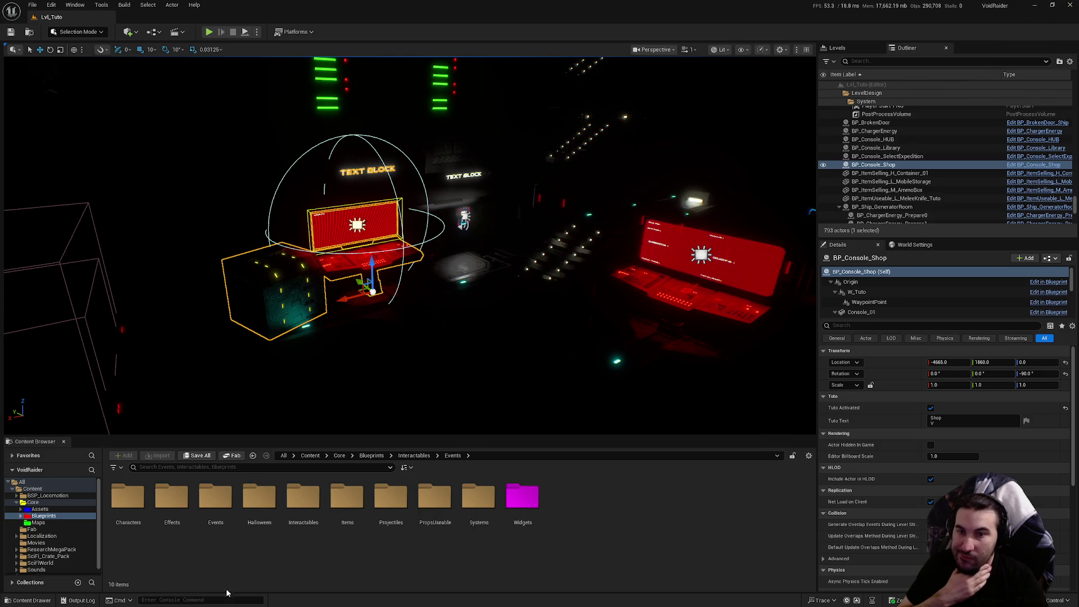
{"action": "key", "text": "super+d"}
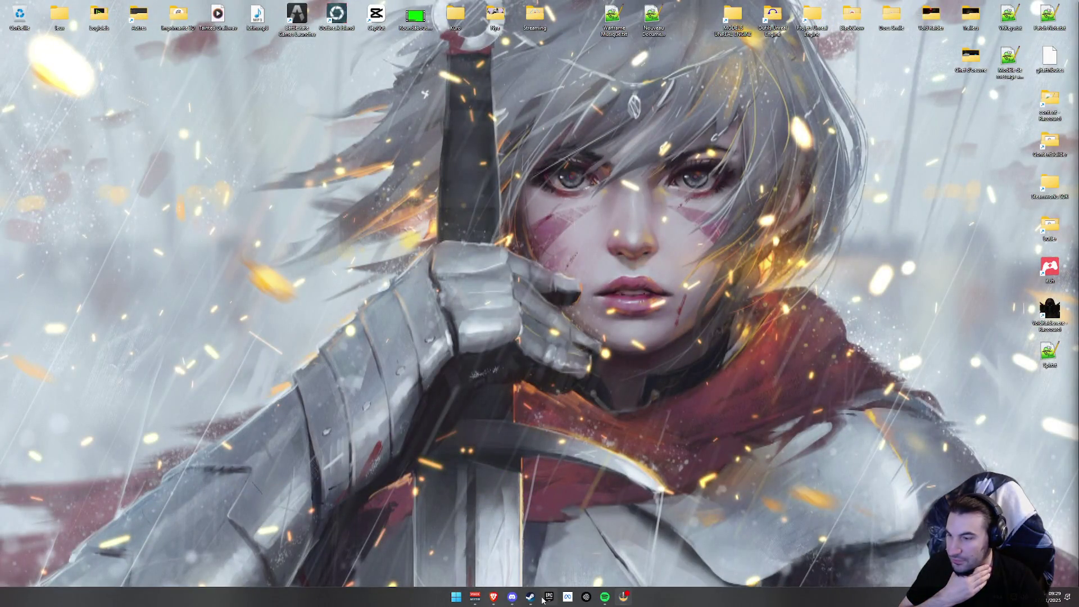
Bring up Steam and open Void Raider from the BIBLIOTHÈQUE library.
{"action": "left_click", "coordinate": [530, 595]}
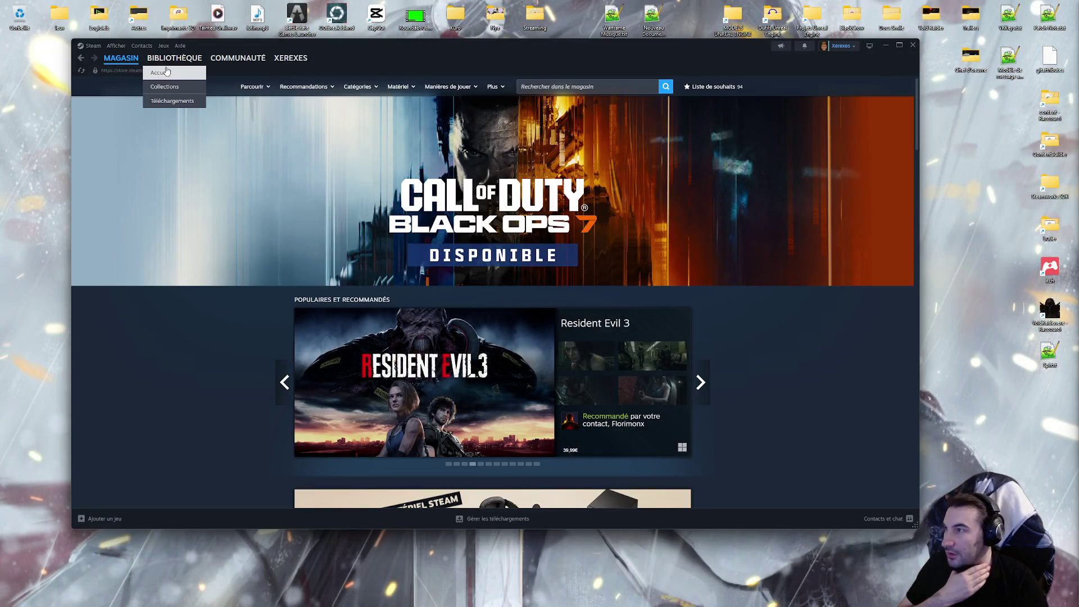
{"action": "left_click", "coordinate": [163, 70]}
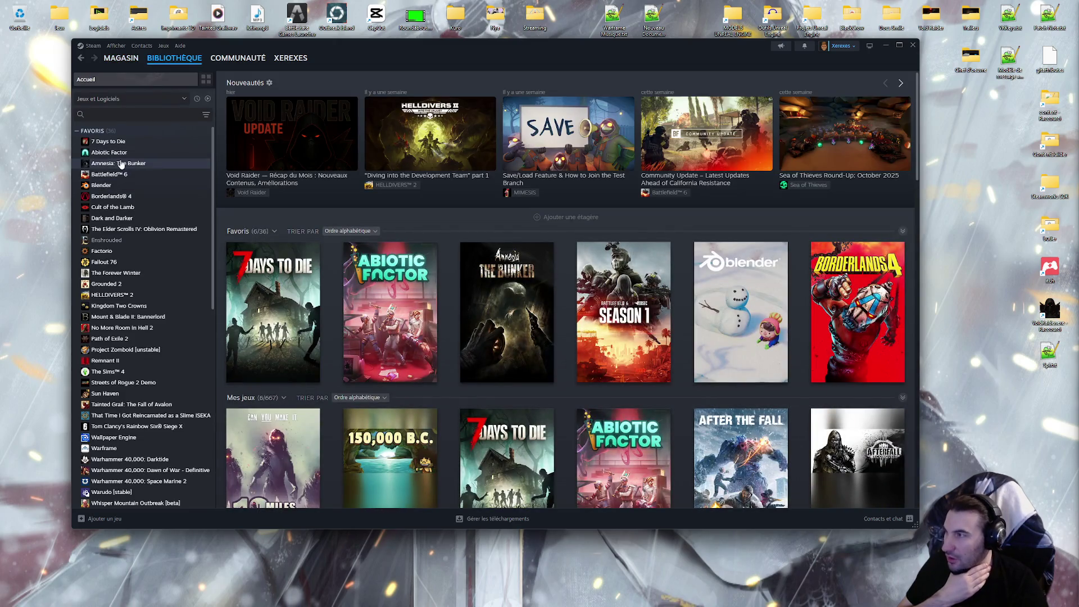
{"action": "scroll", "coordinate": [206, 369], "scroll_direction": "down", "scroll_amount": 5}
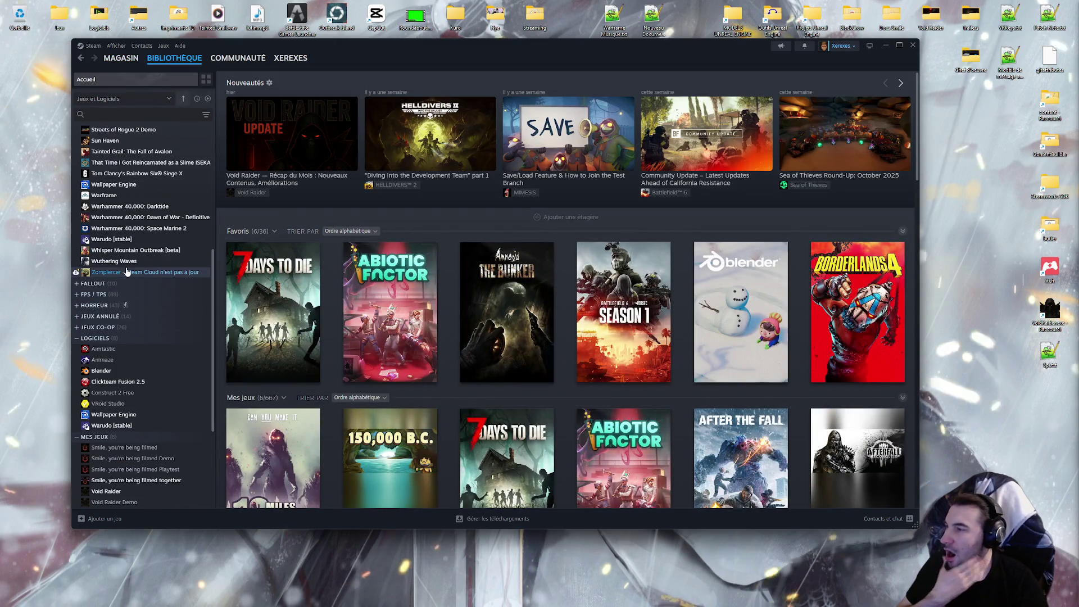
{"action": "scroll", "coordinate": [127, 439], "scroll_direction": "down", "scroll_amount": 2}
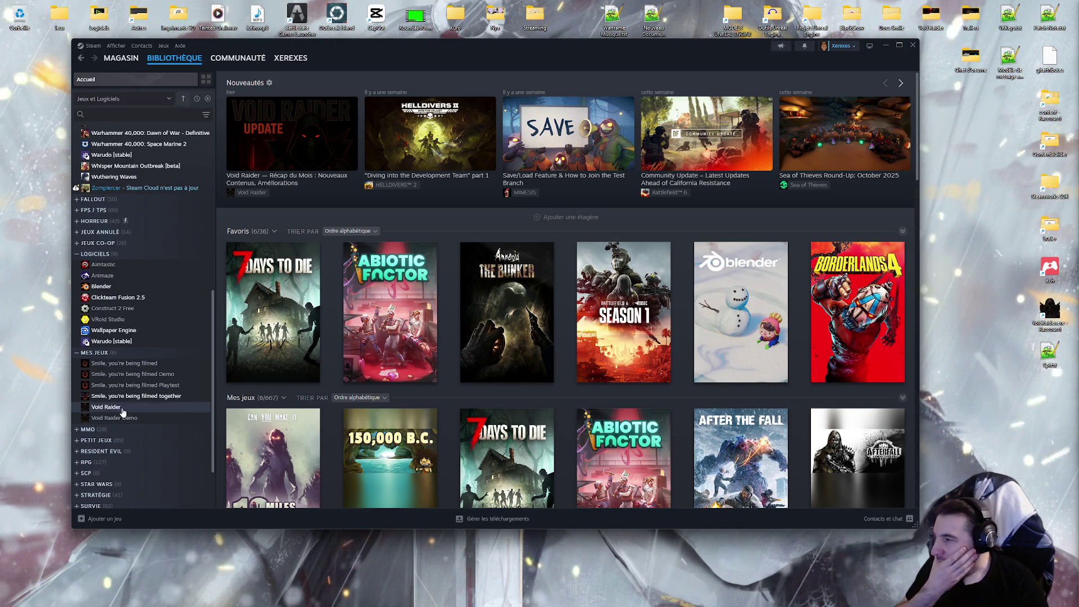
{"action": "left_click", "coordinate": [112, 407]}
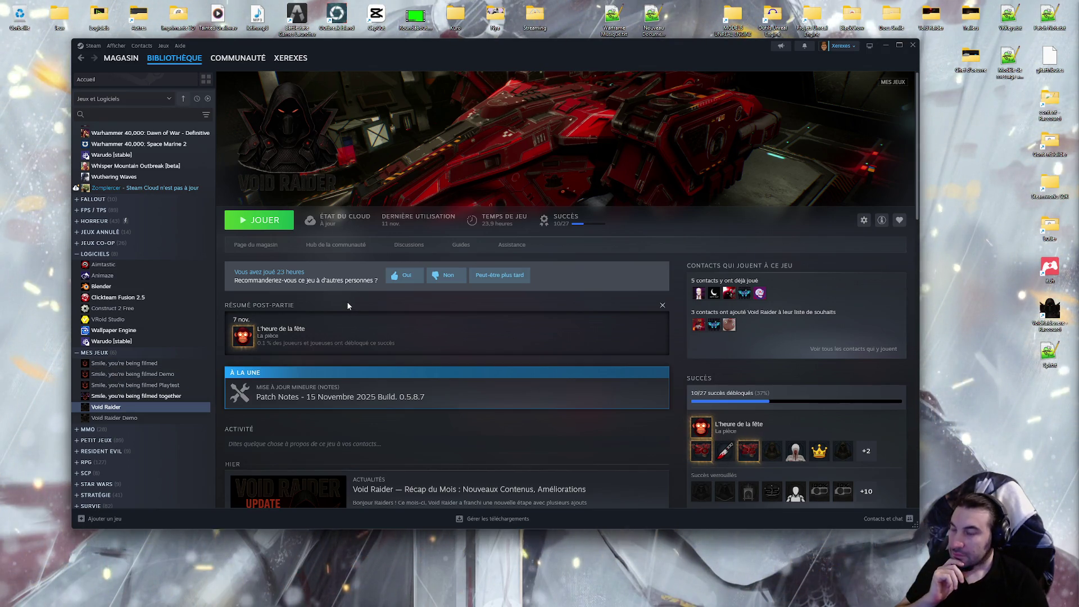
Open Void Raider's Page du magasin, pause the trailer, and drag the window left.
{"action": "left_click", "coordinate": [247, 246]}
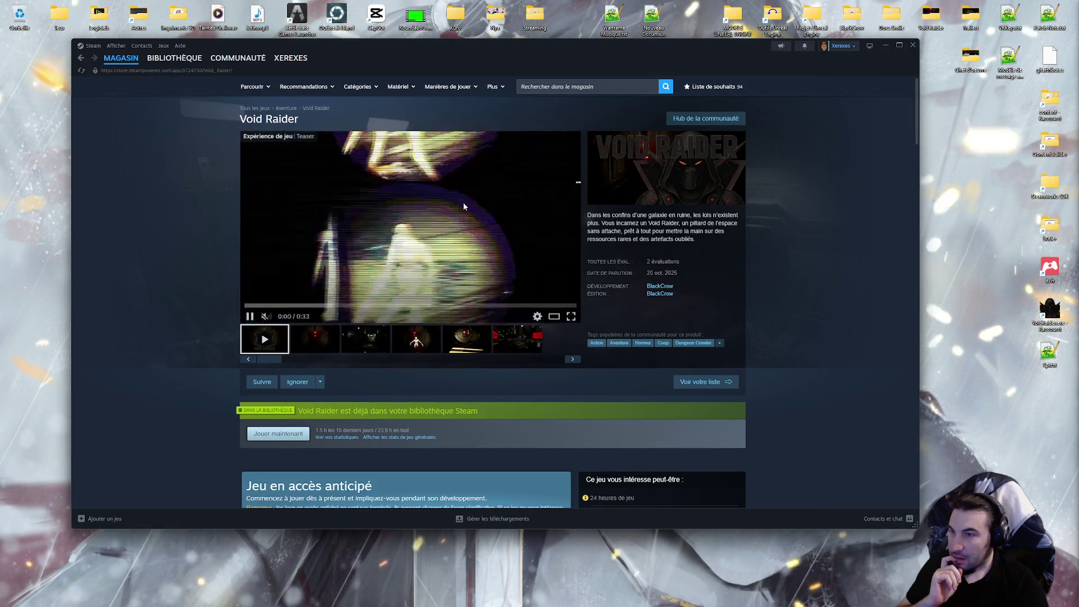
{"action": "left_click", "coordinate": [250, 314]}
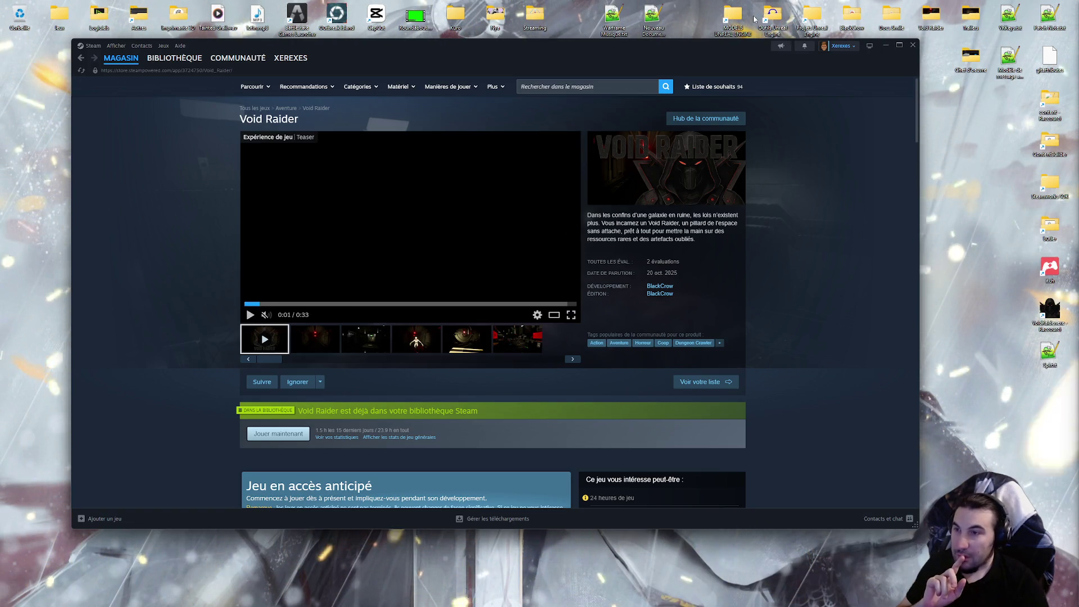
{"action": "left_click_drag", "start_coordinate": [681, 44], "coordinate": [629, 63]}
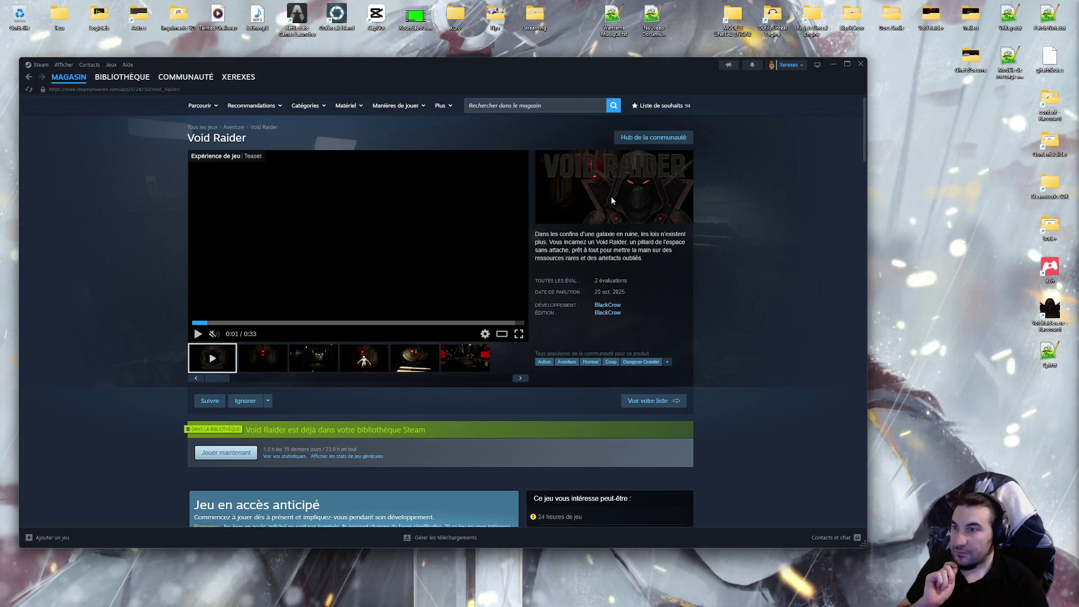
{"action": "mouse_move", "coordinate": [494, 598]}
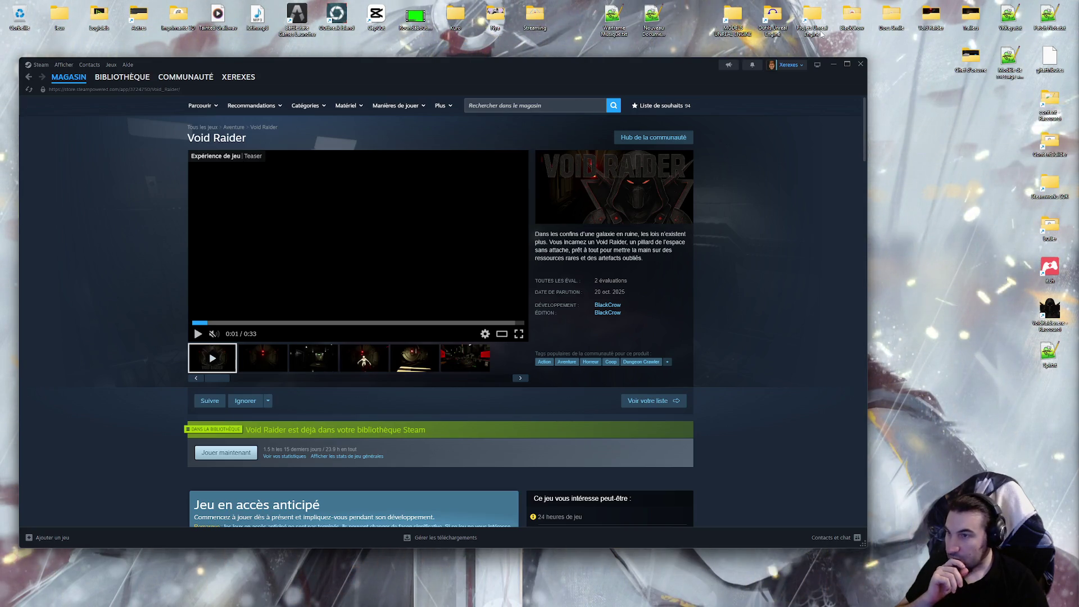
Browse the Void Raider folder to Images and preview VoidRaider_920x430.png in the Details pane.
{"action": "double_click", "coordinate": [921, 23]}
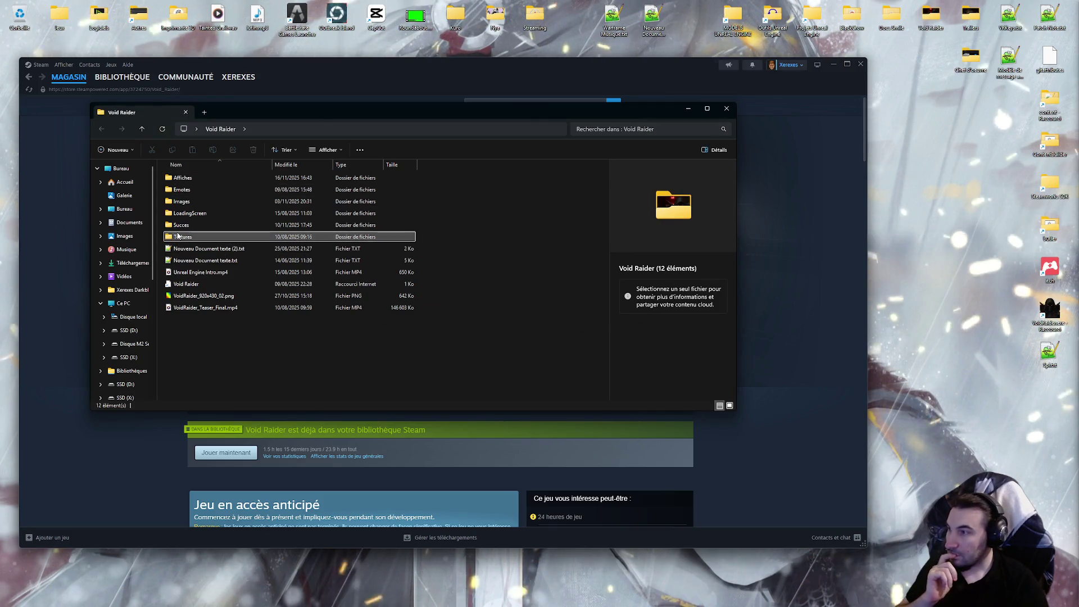
{"action": "left_click", "coordinate": [190, 236]}
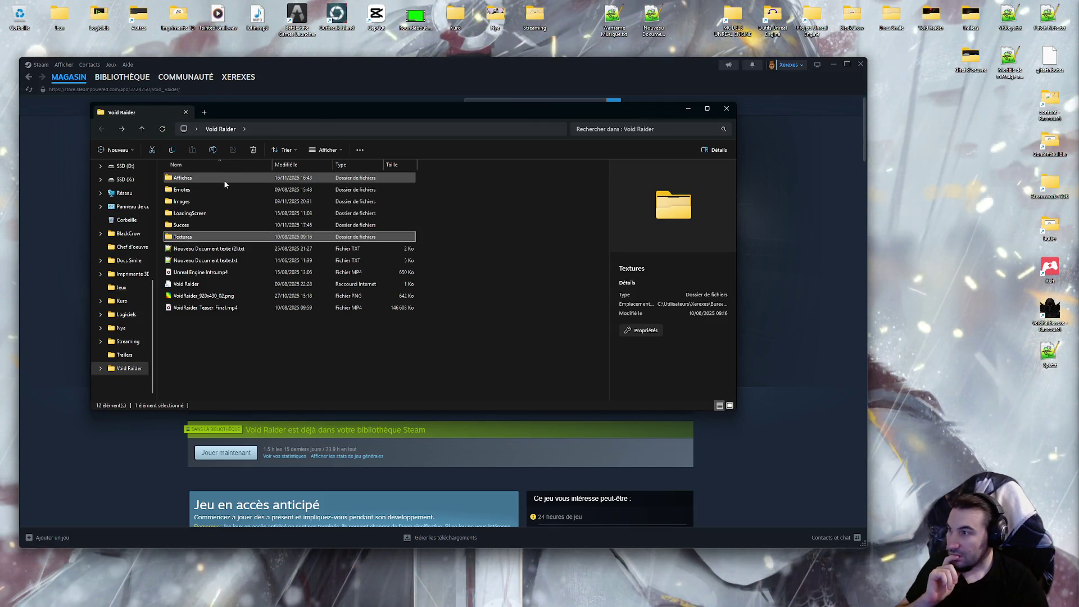
{"action": "double_click", "coordinate": [217, 189]}
{"action": "key", "text": "alt+Left"}
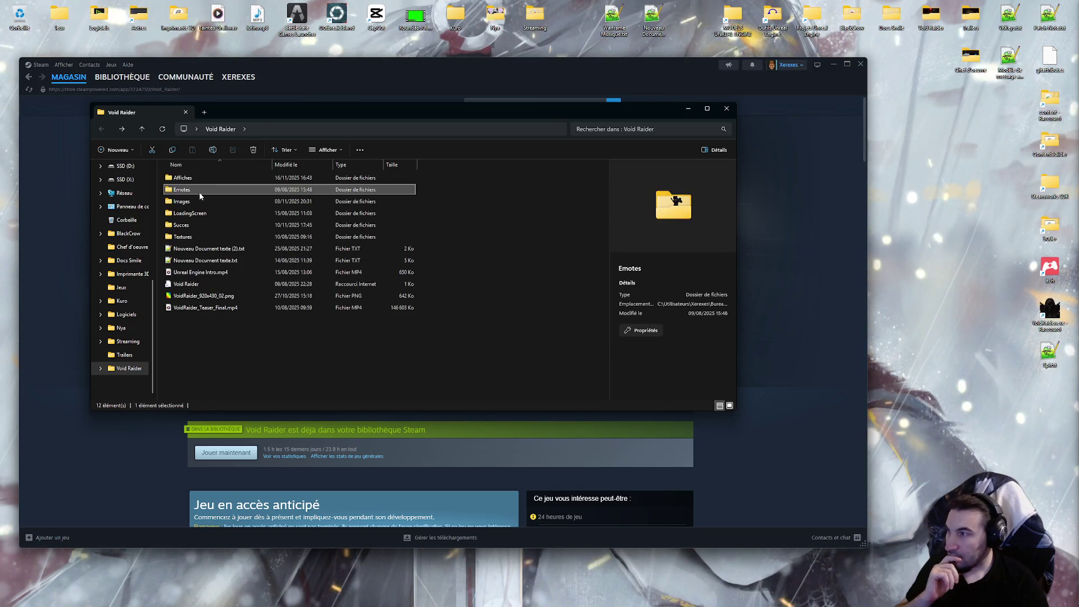
{"action": "left_click", "coordinate": [198, 204]}
{"action": "double_click", "coordinate": [198, 204]}
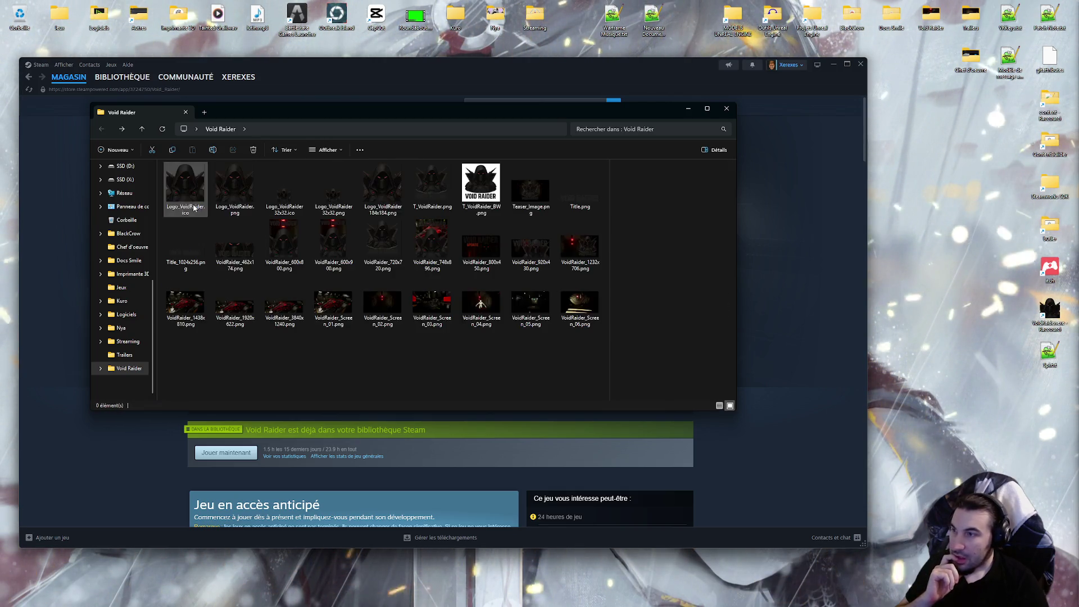
{"action": "left_click", "coordinate": [531, 247]}
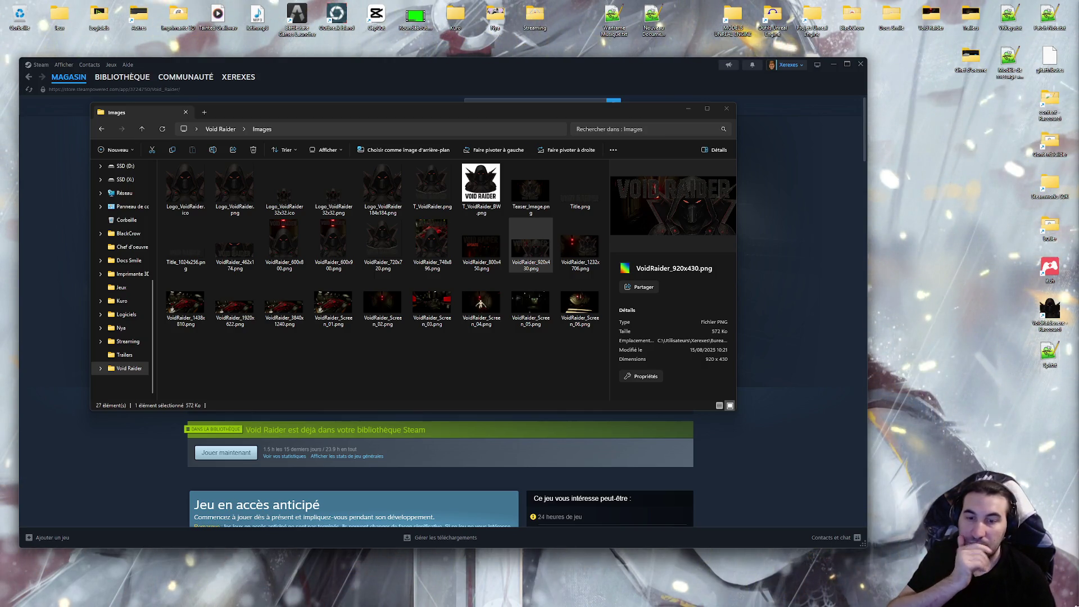
{"action": "mouse_move", "coordinate": [470, 598]}
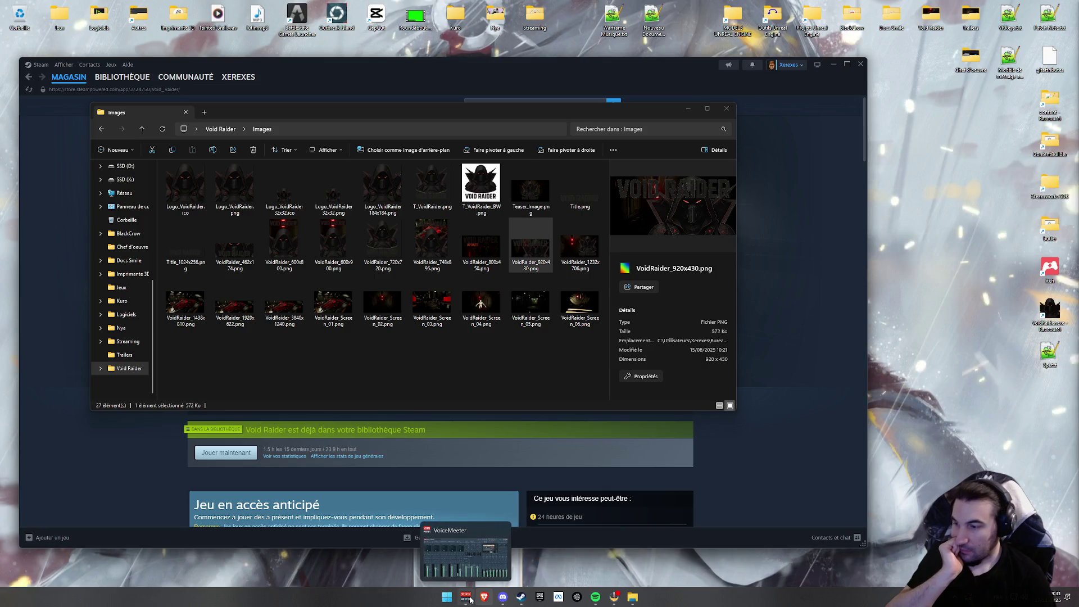
{"action": "left_click", "coordinate": [595, 597]}
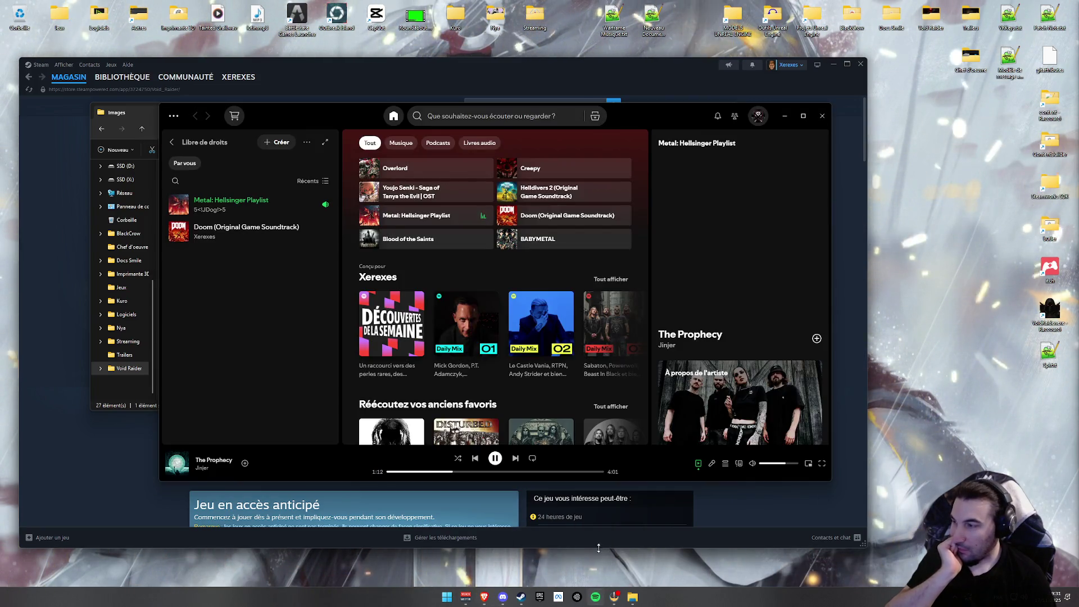
{"action": "left_click", "coordinate": [477, 116]}
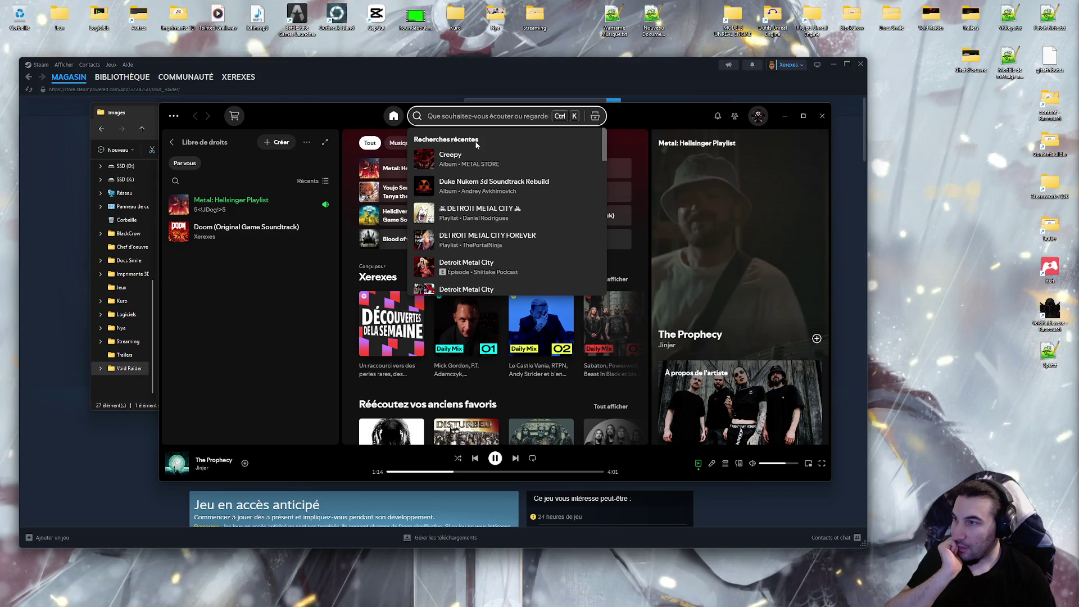
{"action": "scroll", "coordinate": [536, 241], "scroll_direction": "down", "scroll_amount": 3}
{"action": "scroll", "coordinate": [534, 248], "scroll_direction": "down", "scroll_amount": 3}
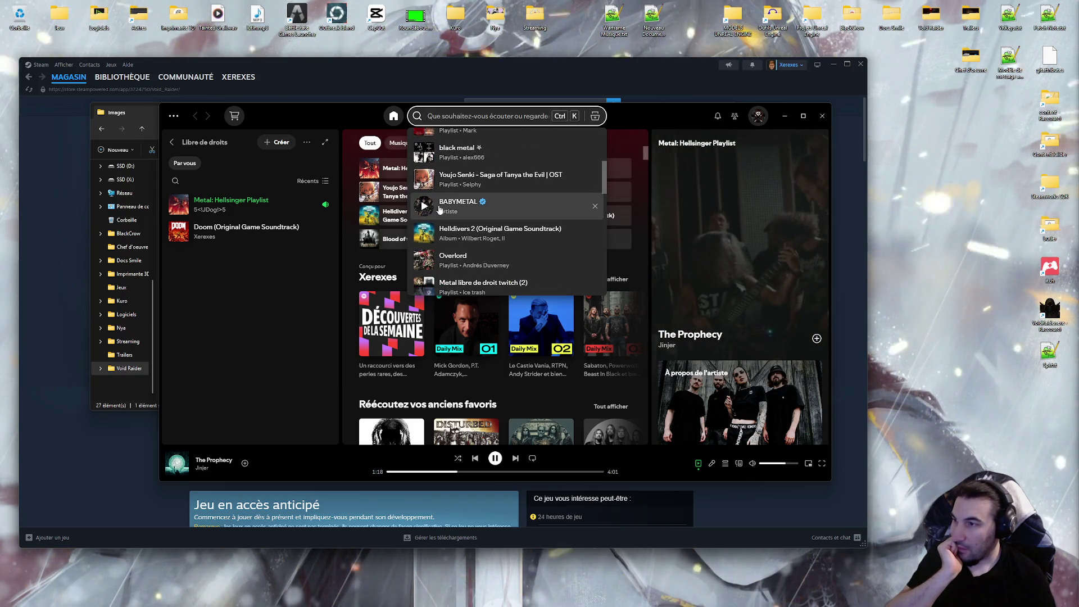
{"action": "left_click", "coordinate": [659, 109]}
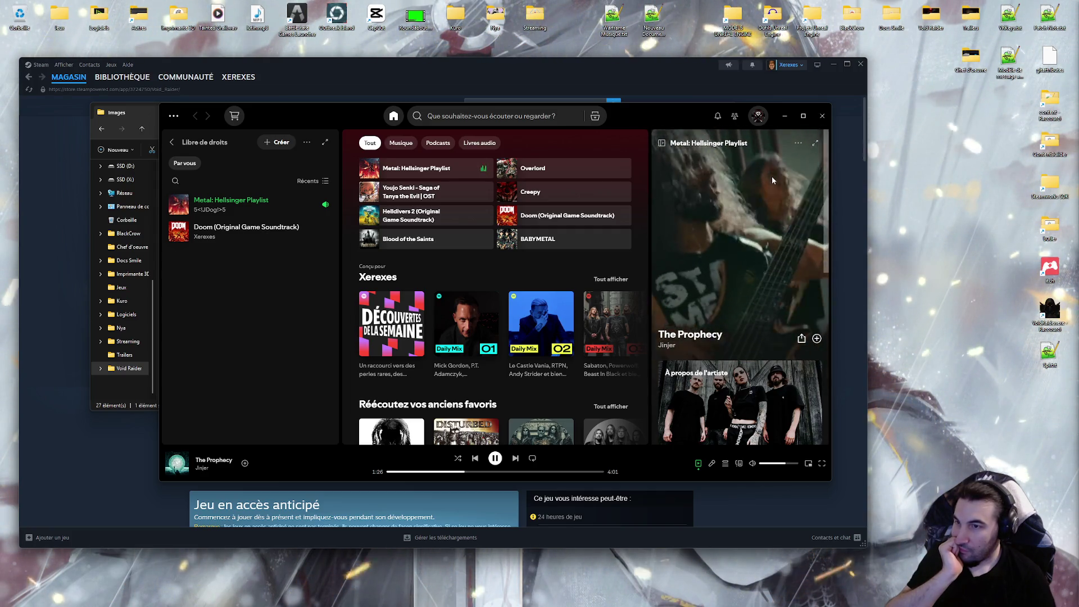
{"action": "left_click", "coordinate": [788, 117]}
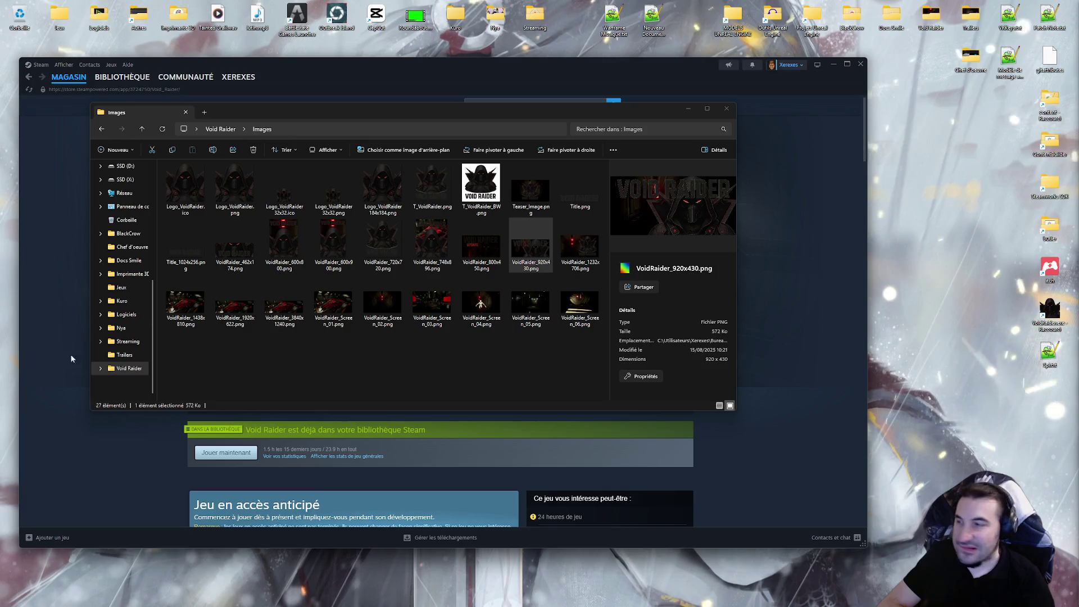
{"action": "left_click", "coordinate": [444, 345]}
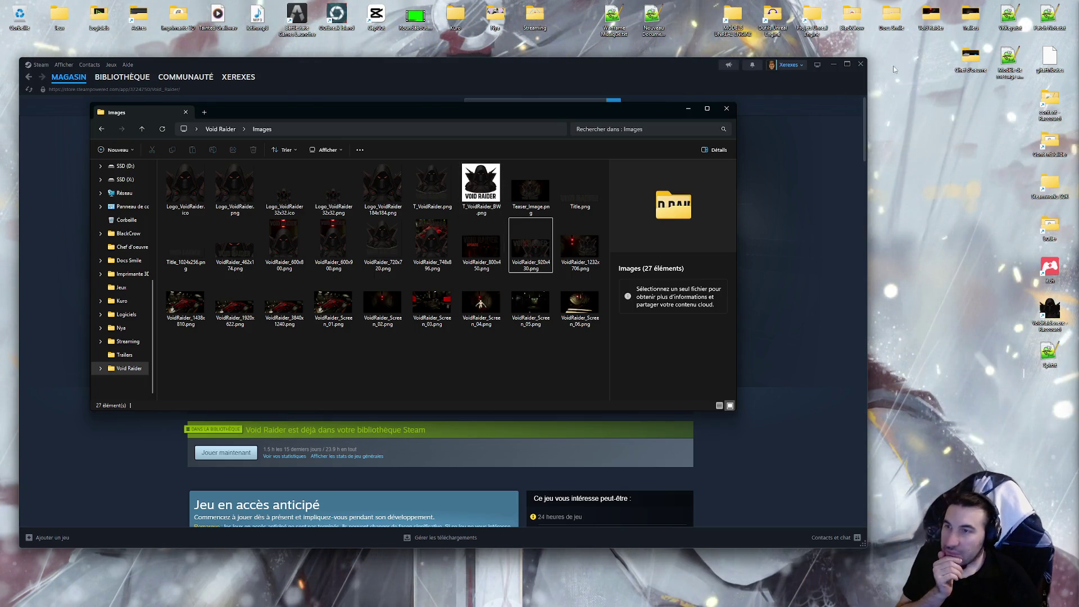
{"action": "left_click", "coordinate": [727, 108]}
Read the Récap du Mois announcement on the Void Raider store page, then close it.
{"action": "scroll", "coordinate": [461, 337], "scroll_direction": "down", "scroll_amount": 10}
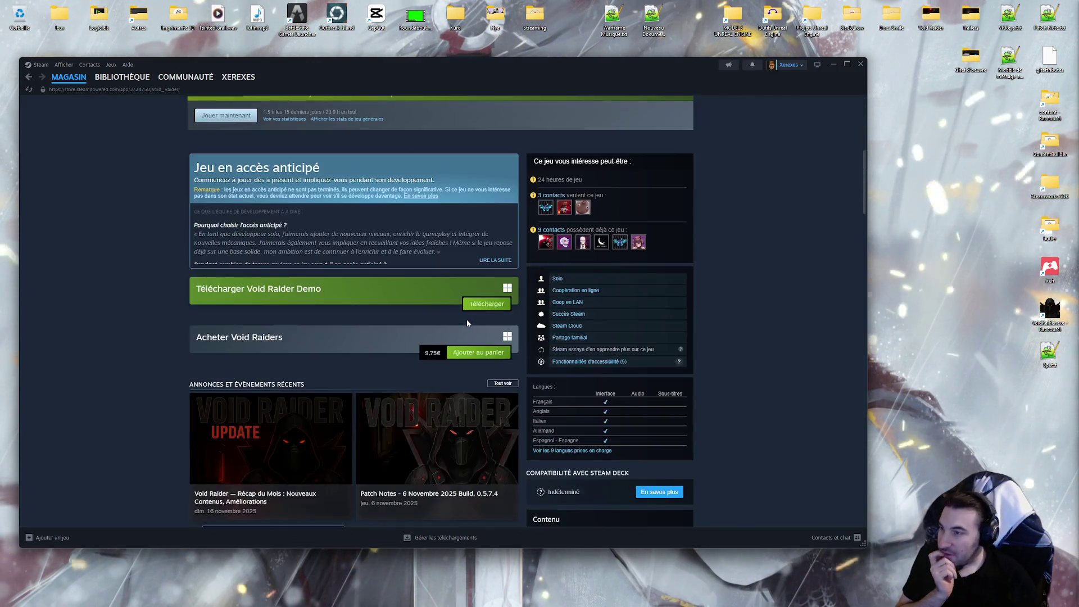
{"action": "scroll", "coordinate": [460, 326], "scroll_direction": "up", "scroll_amount": 2}
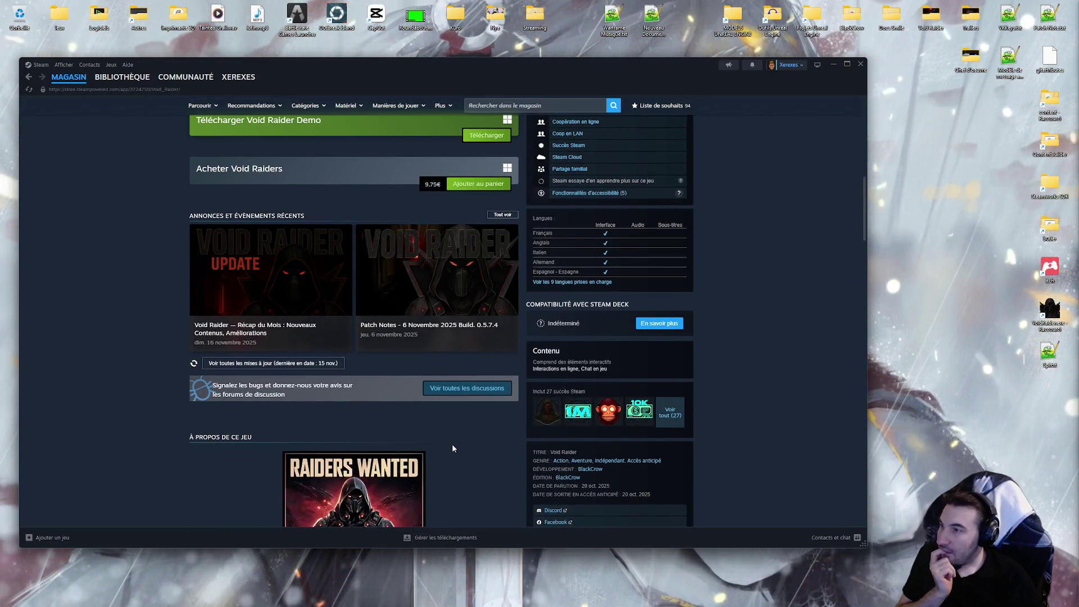
{"action": "left_click", "coordinate": [292, 278]}
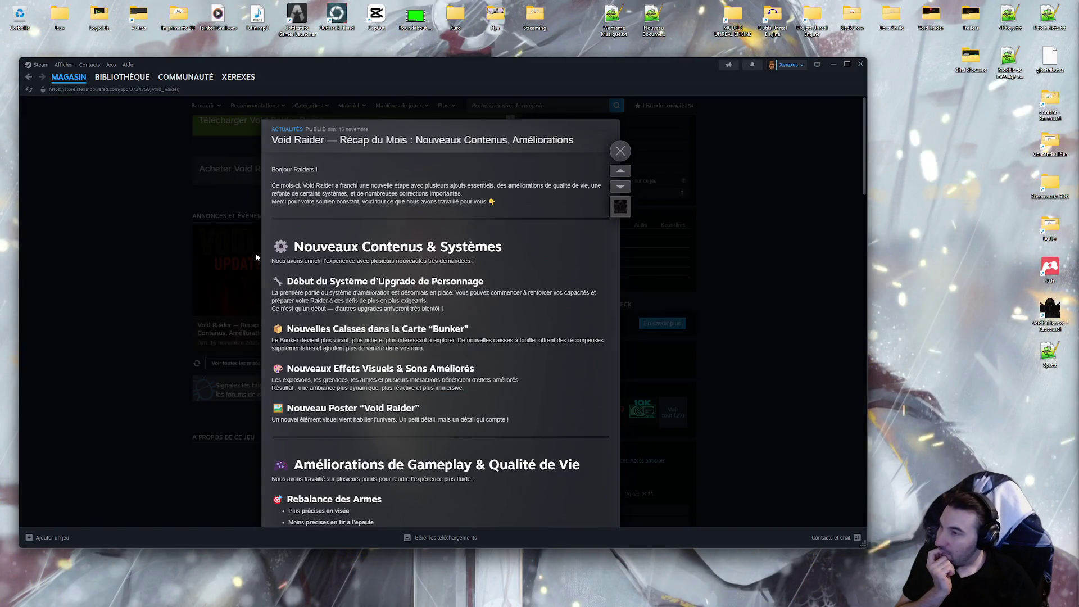
{"action": "scroll", "coordinate": [257, 254], "scroll_direction": "down", "scroll_amount": 3}
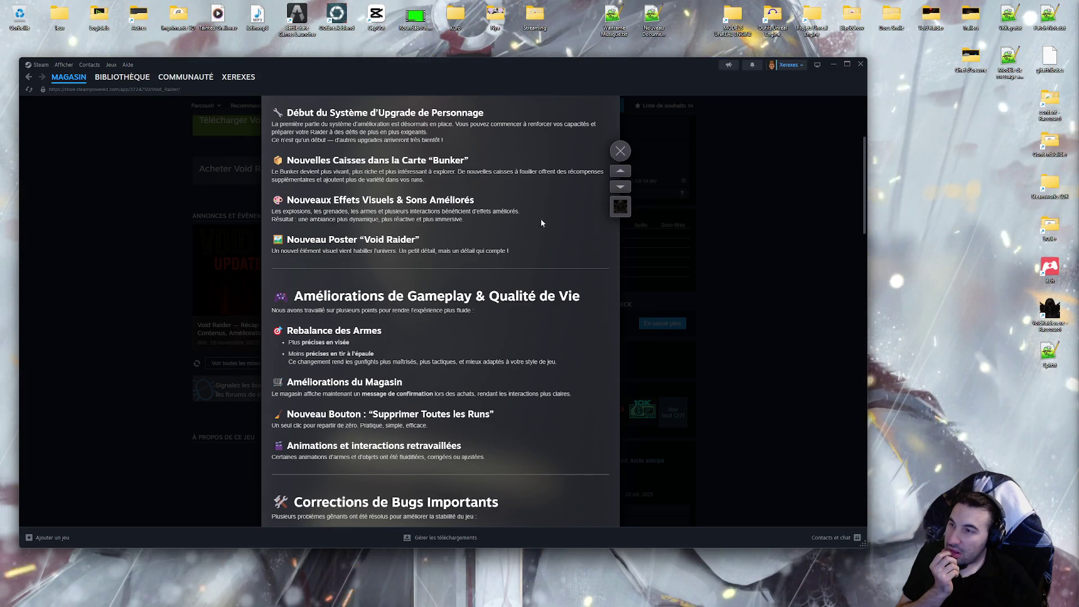
{"action": "left_click", "coordinate": [621, 151]}
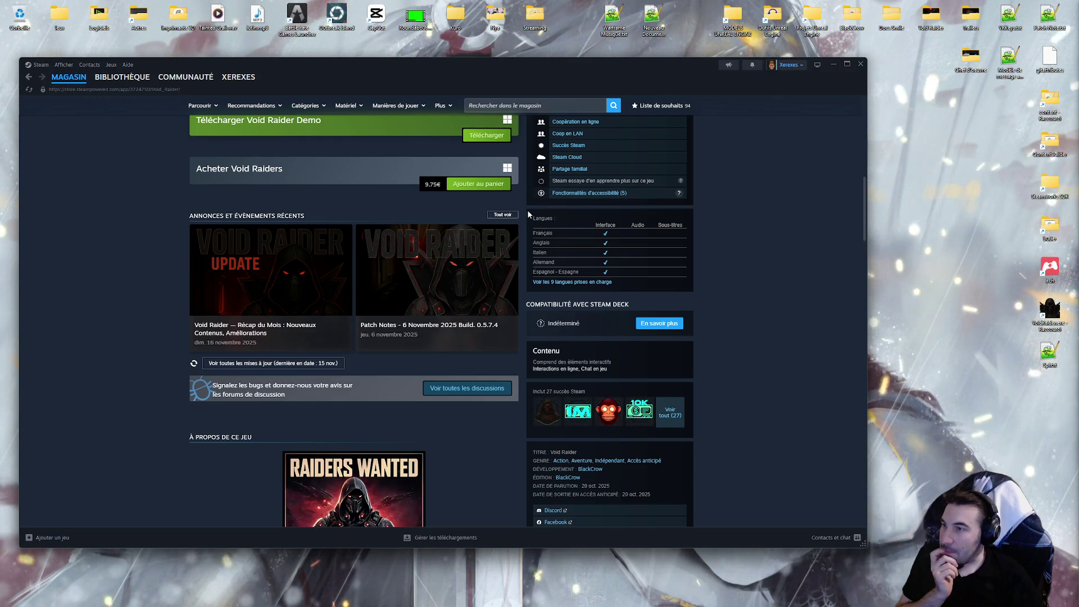
{"action": "scroll", "coordinate": [527, 210], "scroll_direction": "down", "scroll_amount": 3}
{"action": "scroll", "coordinate": [455, 245], "scroll_direction": "down", "scroll_amount": 4}
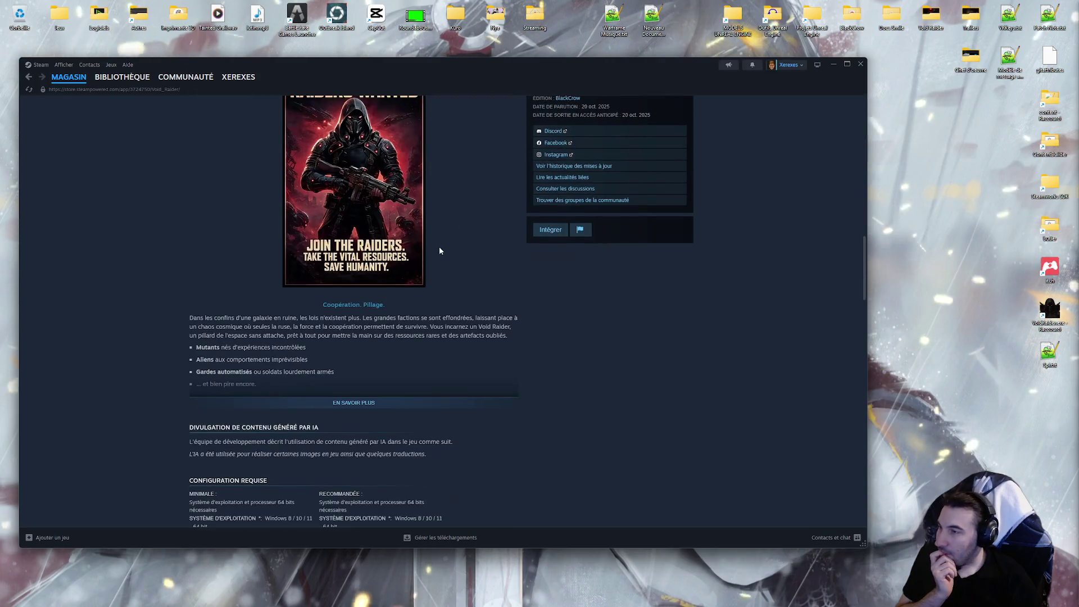
{"action": "scroll", "coordinate": [432, 249], "scroll_direction": "up", "scroll_amount": 2}
{"action": "left_click", "coordinate": [341, 489]}
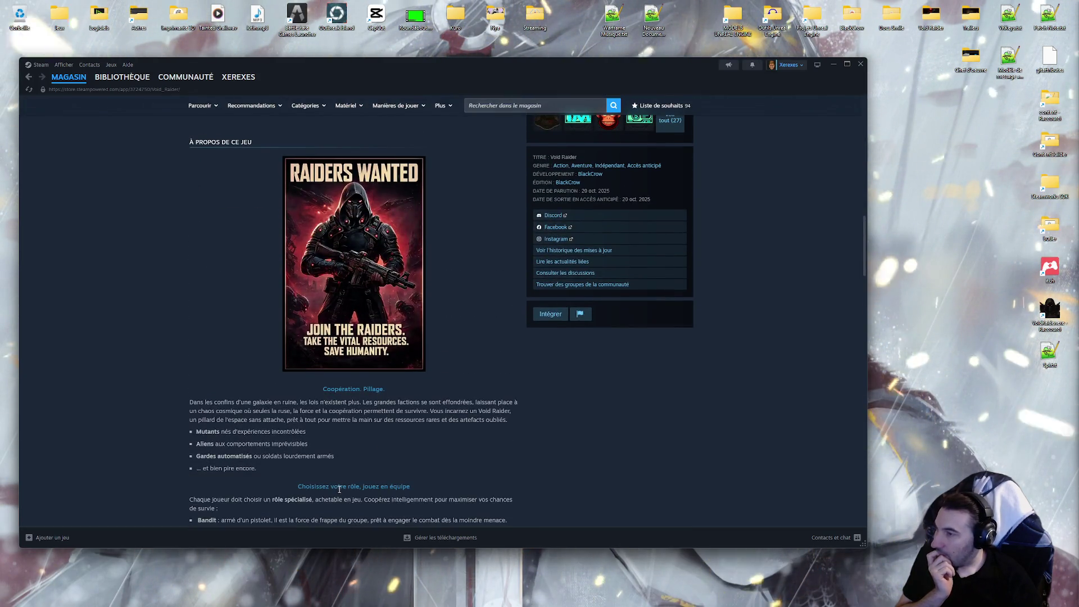
{"action": "scroll", "coordinate": [389, 413], "scroll_direction": "down", "scroll_amount": 3}
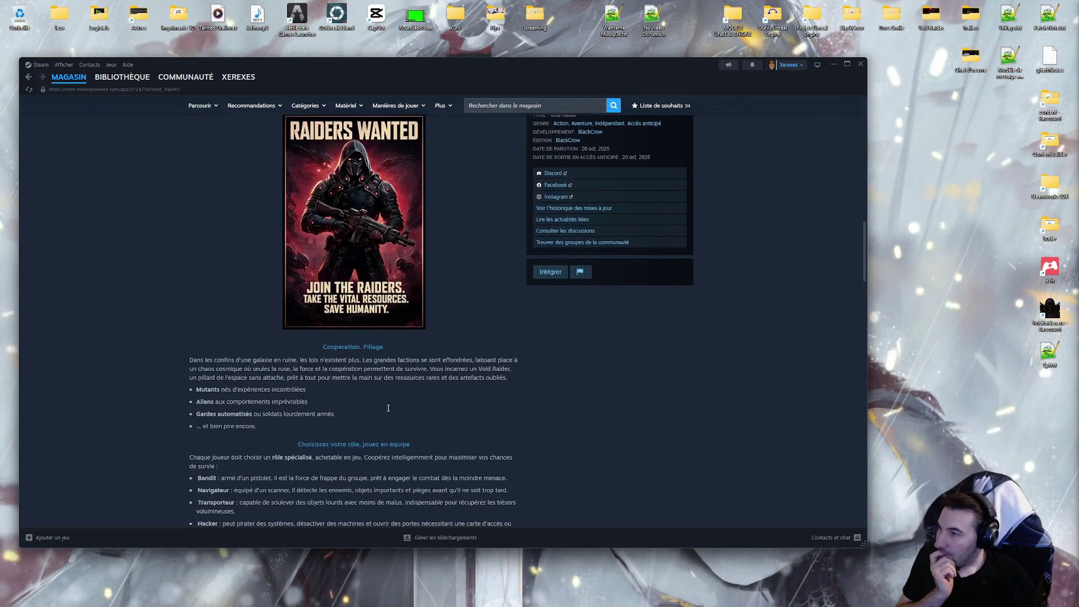
{"action": "scroll", "coordinate": [391, 419], "scroll_direction": "up", "scroll_amount": 2}
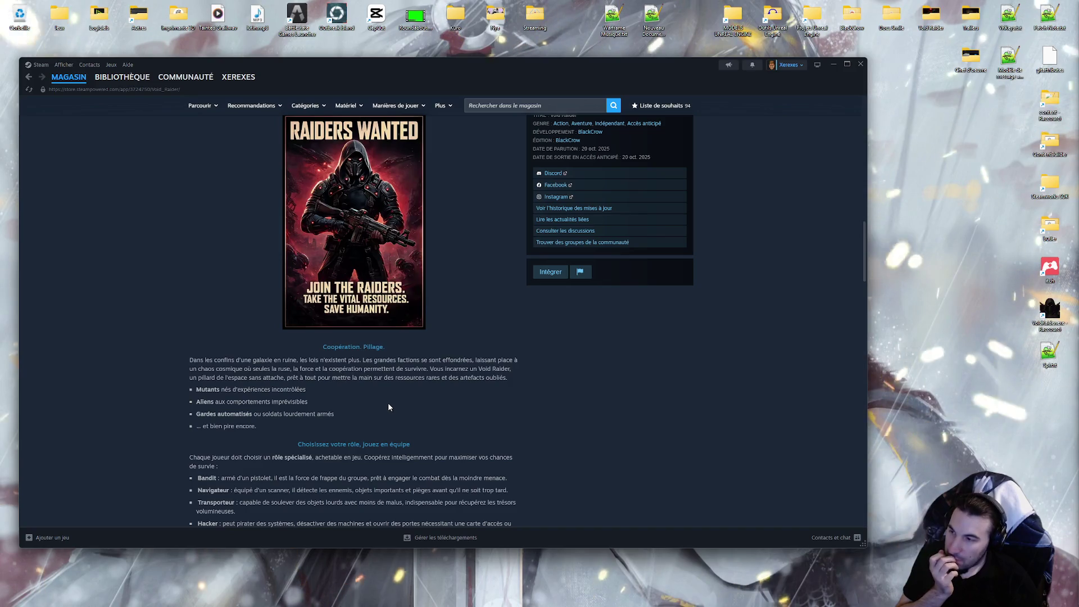
{"action": "scroll", "coordinate": [388, 403], "scroll_direction": "down", "scroll_amount": 3}
{"action": "scroll", "coordinate": [386, 403], "scroll_direction": "down", "scroll_amount": 3}
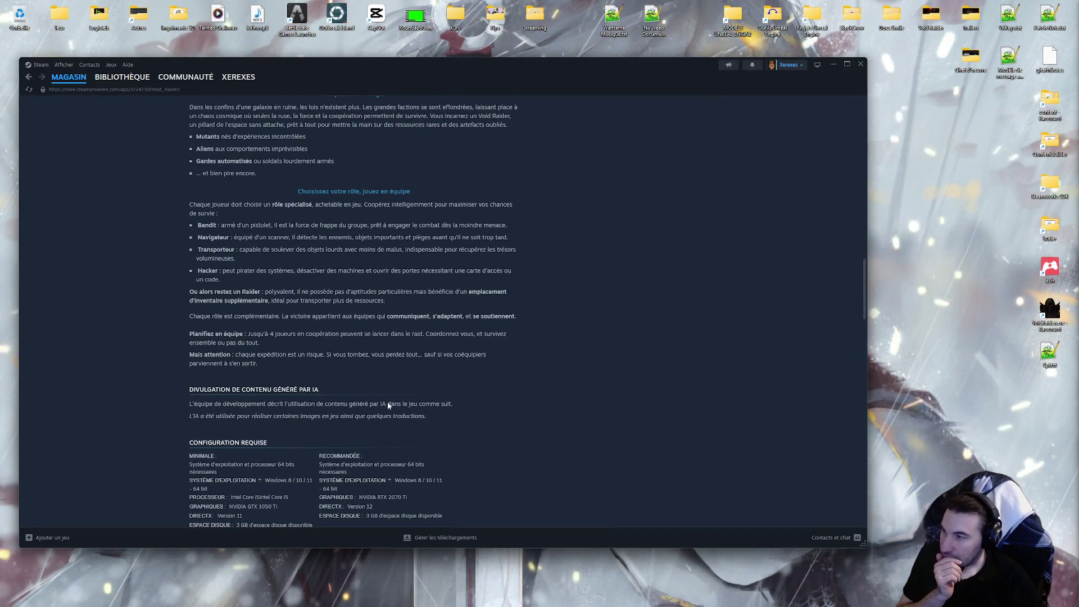
{"action": "scroll", "coordinate": [388, 402], "scroll_direction": "up", "scroll_amount": 7}
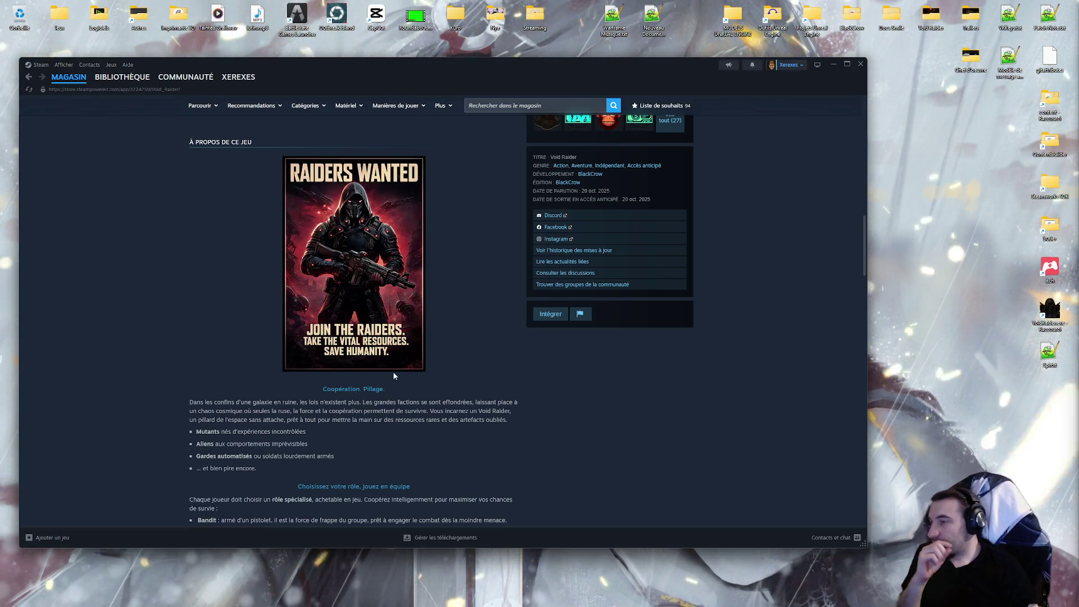
{"action": "scroll", "coordinate": [438, 268], "scroll_direction": "down", "scroll_amount": 2}
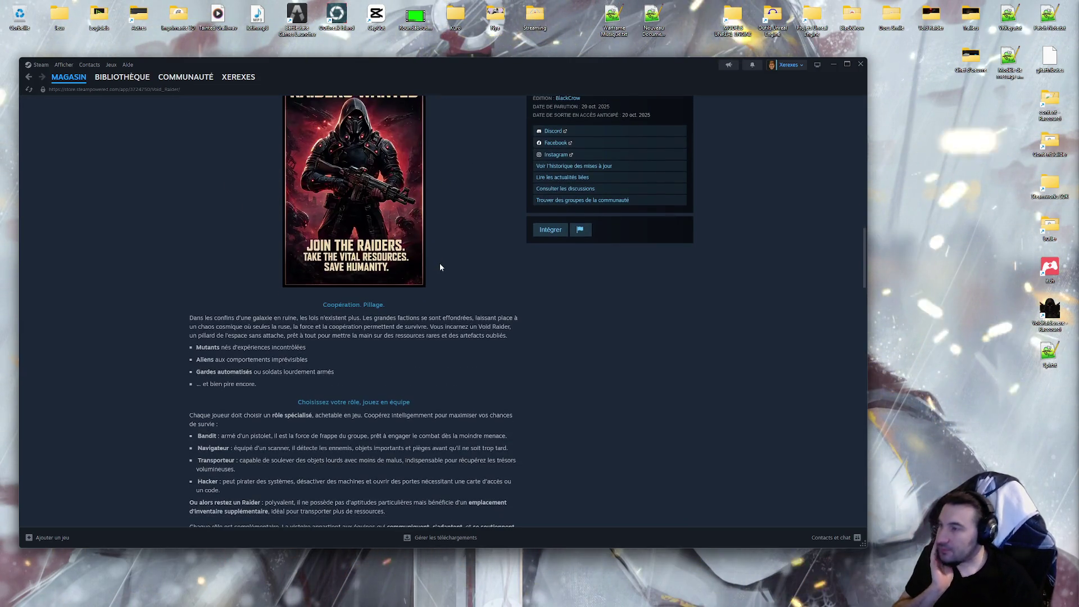
{"action": "scroll", "coordinate": [440, 263], "scroll_direction": "down", "scroll_amount": 4}
{"action": "scroll", "coordinate": [377, 324], "scroll_direction": "down", "scroll_amount": 9}
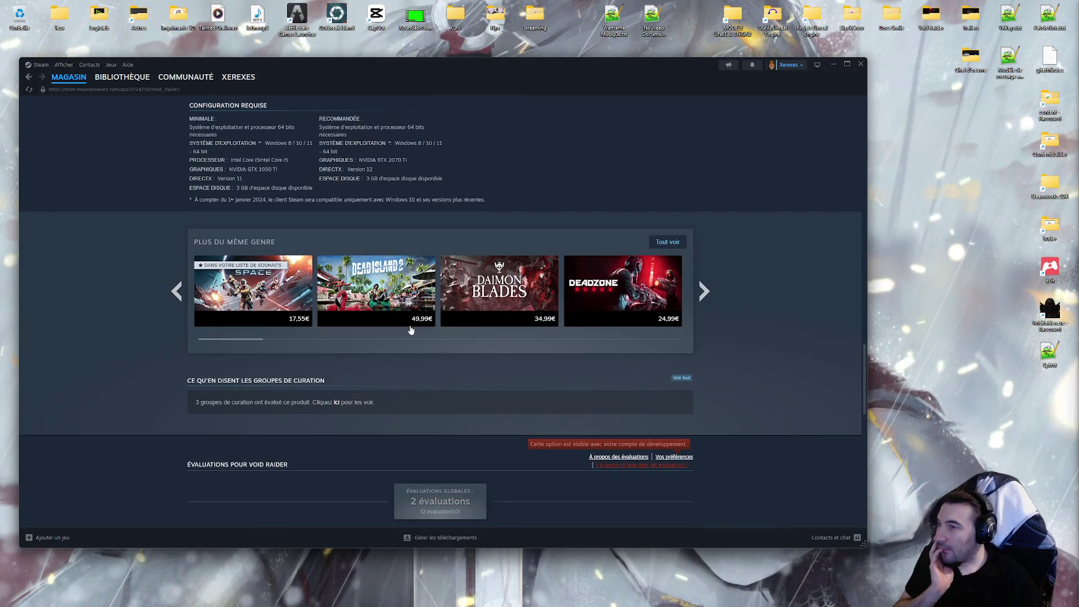
{"action": "scroll", "coordinate": [777, 309], "scroll_direction": "up", "scroll_amount": 7}
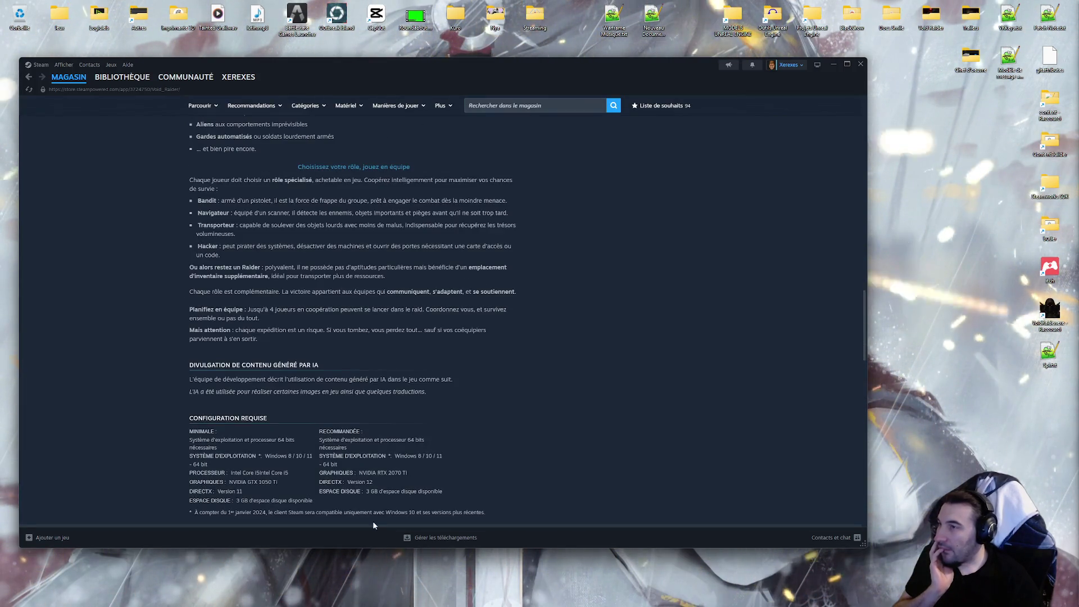
{"action": "scroll", "coordinate": [372, 362], "scroll_direction": "up", "scroll_amount": 15}
{"action": "scroll", "coordinate": [372, 363], "scroll_direction": "up", "scroll_amount": 6}
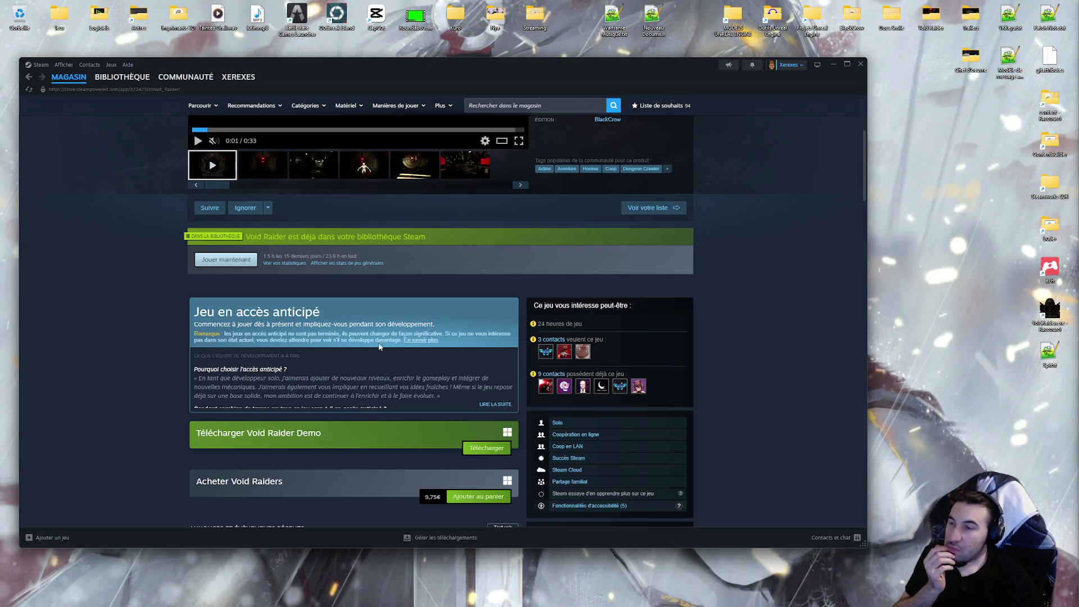
{"action": "scroll", "coordinate": [293, 306], "scroll_direction": "up", "scroll_amount": 3}
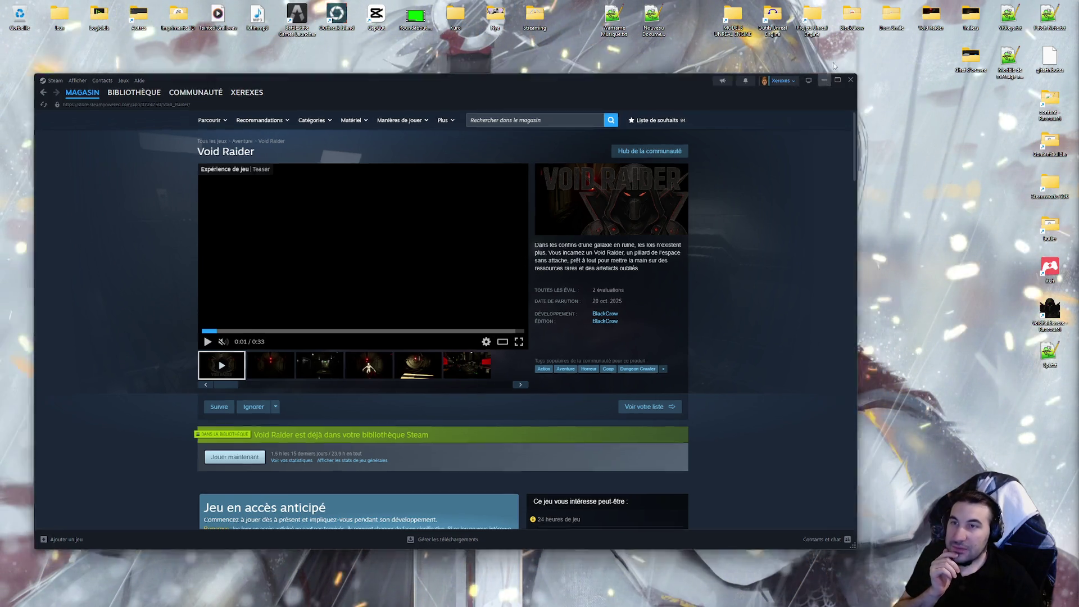
From the desktop projects shortcut, open the VoidRaider folder and launch VoidRaider.uproject.
{"action": "key", "text": "super+d"}
{"action": "double_click", "coordinate": [806, 36]}
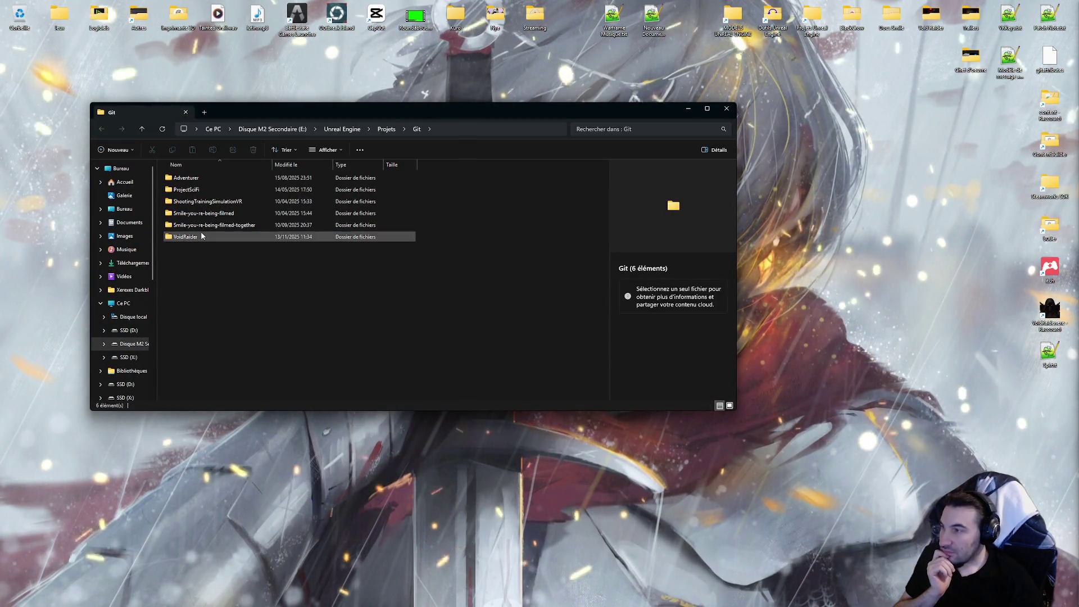
{"action": "double_click", "coordinate": [198, 237]}
{"action": "double_click", "coordinate": [220, 382]}
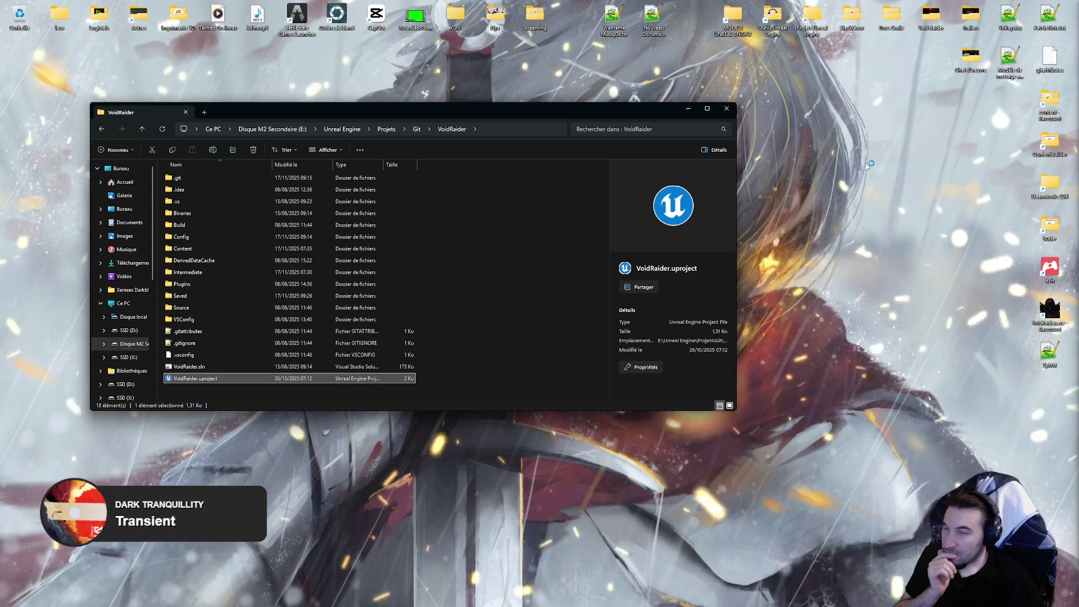
{"action": "left_click", "coordinate": [723, 114]}
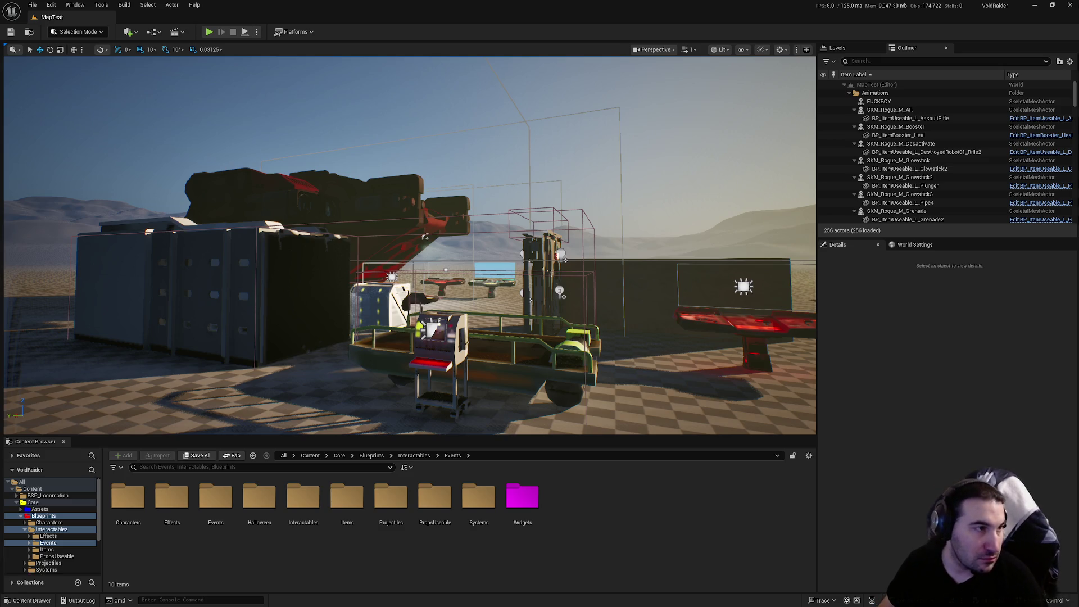
Fly to the walled enclosure and select the BP_ItemUseable_H_Missile prop.
{"action": "left_click_drag", "start_coordinate": [219, 228], "coordinate": [219, 227]}
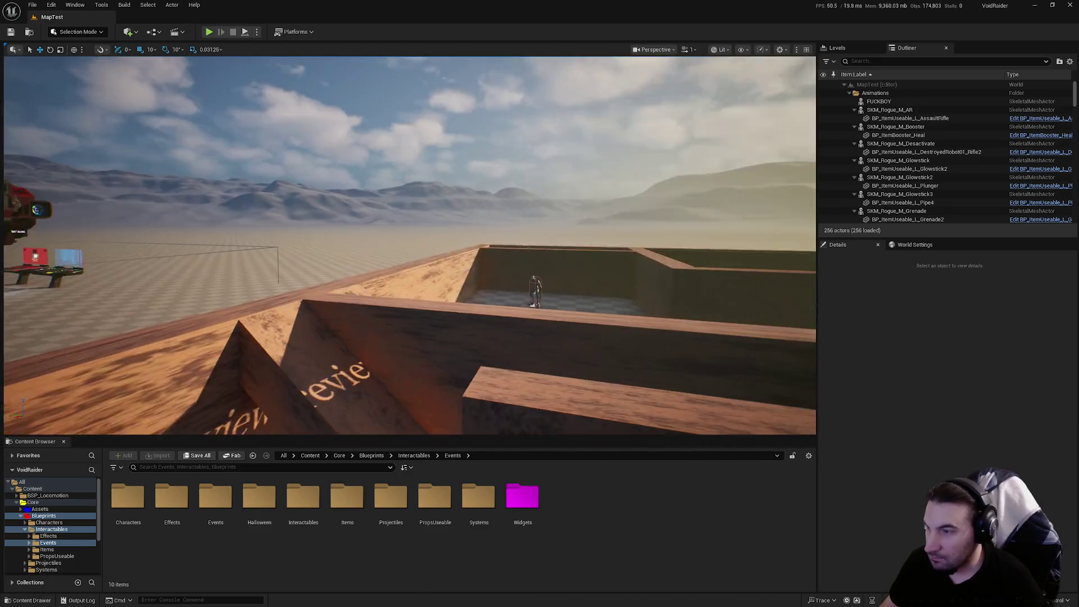
{"action": "left_click_drag", "start_coordinate": [519, 345], "coordinate": [518, 345]}
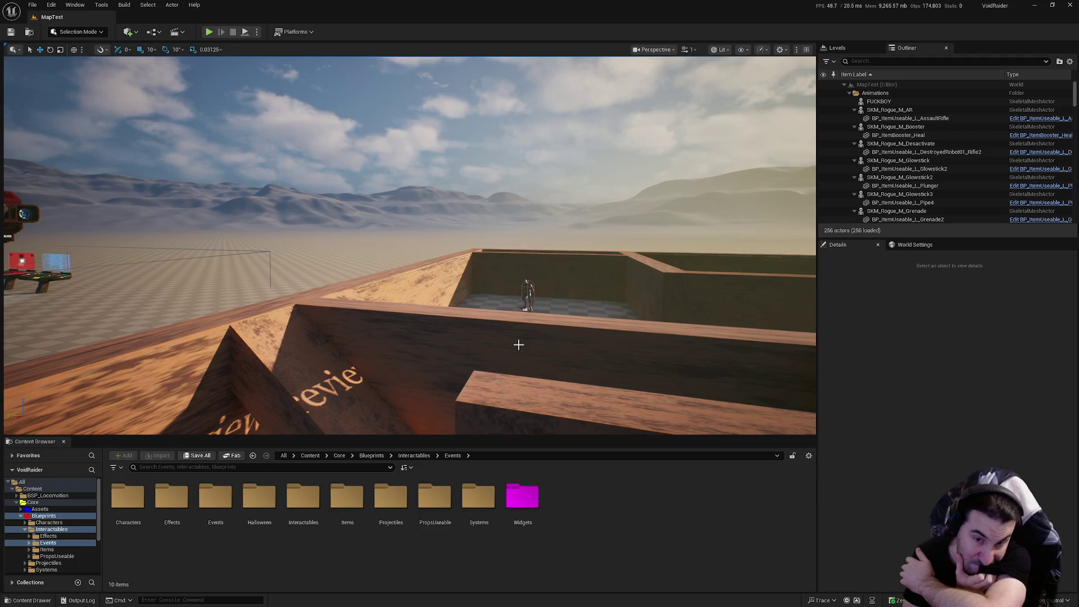
{"action": "left_click_drag", "start_coordinate": [544, 306], "coordinate": [526, 305]}
{"action": "left_click", "coordinate": [476, 256]}
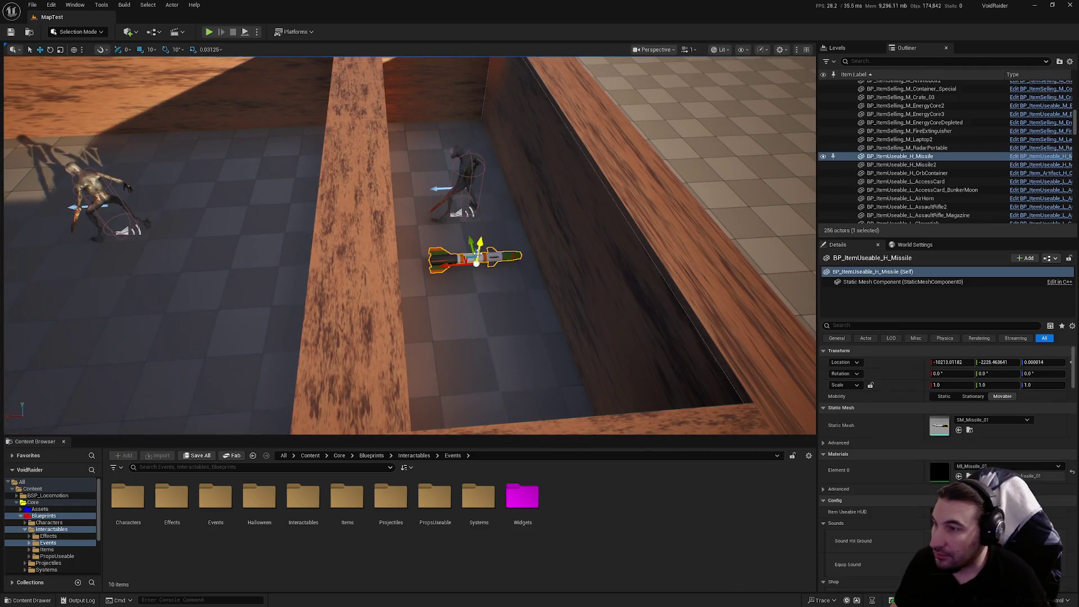
Delete the missile, middle character, a wall cube and pillar Cube28, then save the level.
{"action": "key", "text": "Delete"}
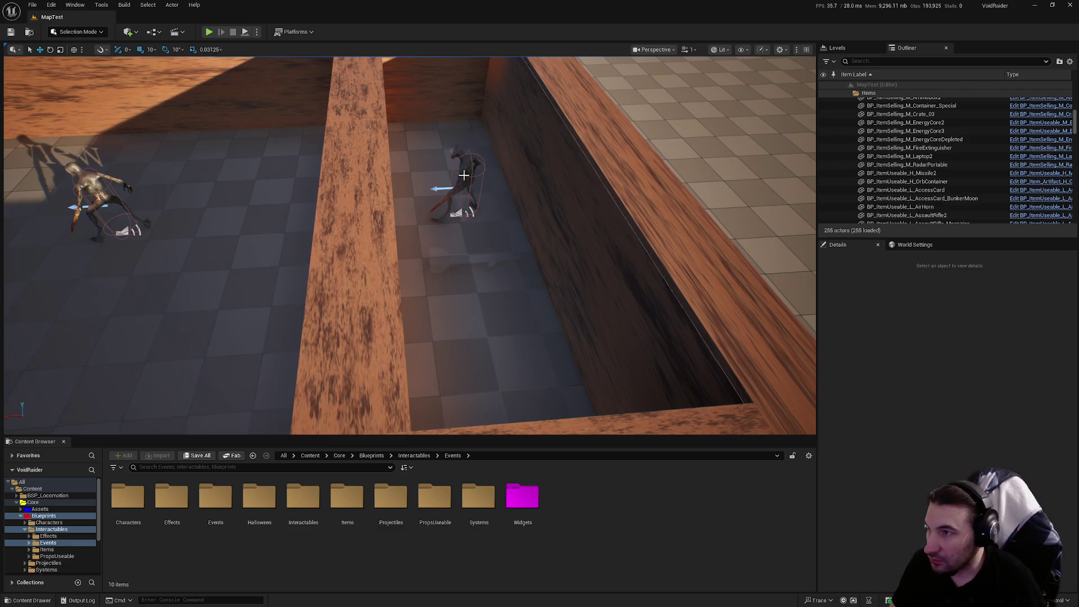
{"action": "left_click", "coordinate": [463, 176]}
{"action": "key", "text": "Delete"}
{"action": "left_click", "coordinate": [378, 165]}
{"action": "key", "text": "Delete"}
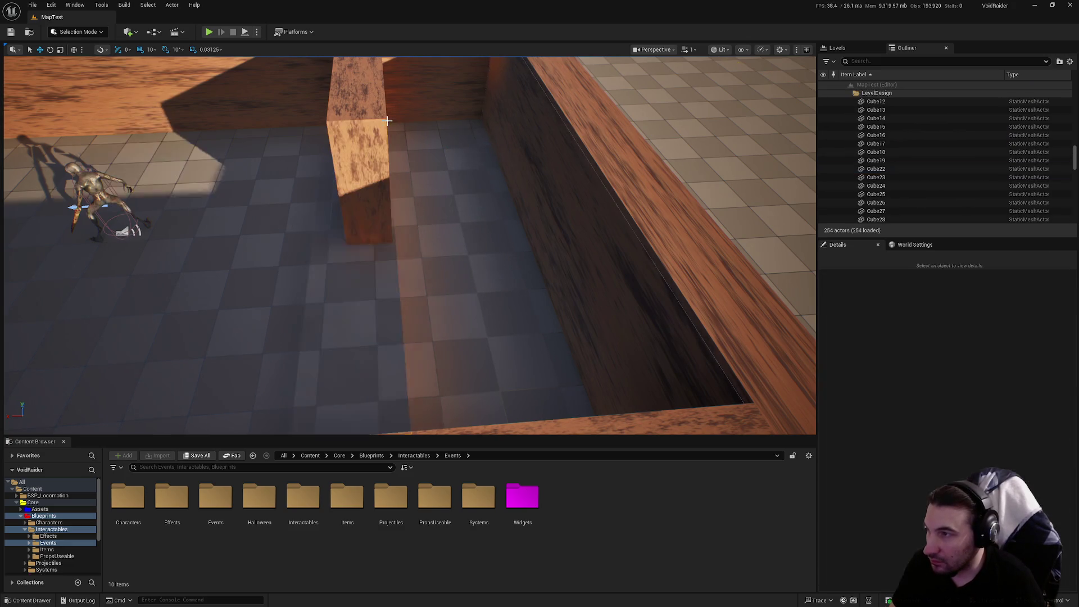
{"action": "left_click", "coordinate": [388, 120]}
{"action": "key", "text": "Delete"}
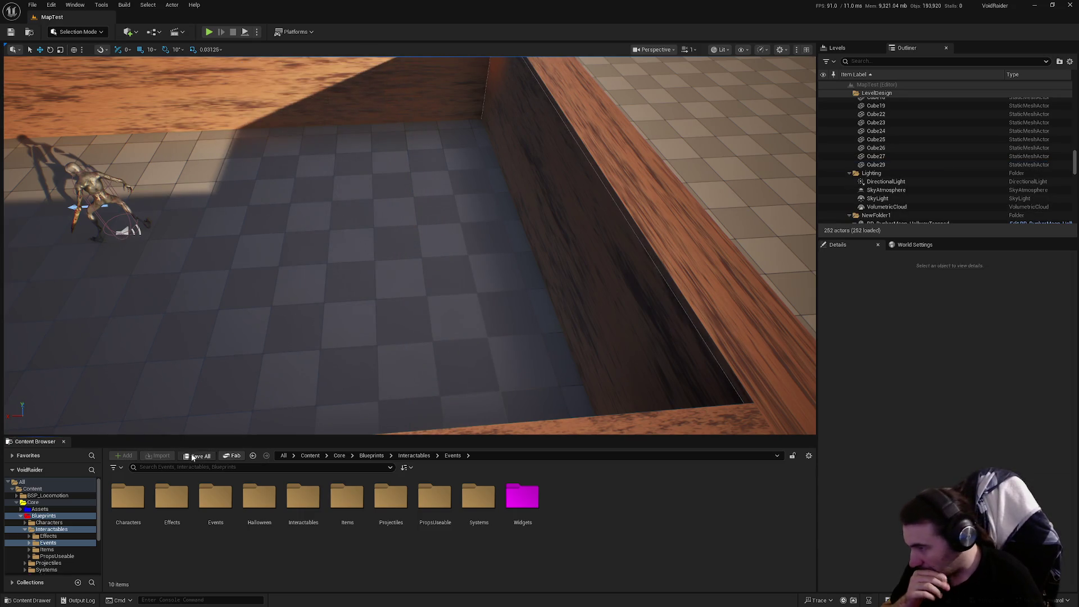
{"action": "left_click", "coordinate": [192, 457]}
{"action": "left_click", "coordinate": [609, 403]}
Fly to the prop shelves, select the middle depleted energy core, and open Element 1's material options.
{"action": "left_click_drag", "start_coordinate": [609, 403], "coordinate": [601, 317]}
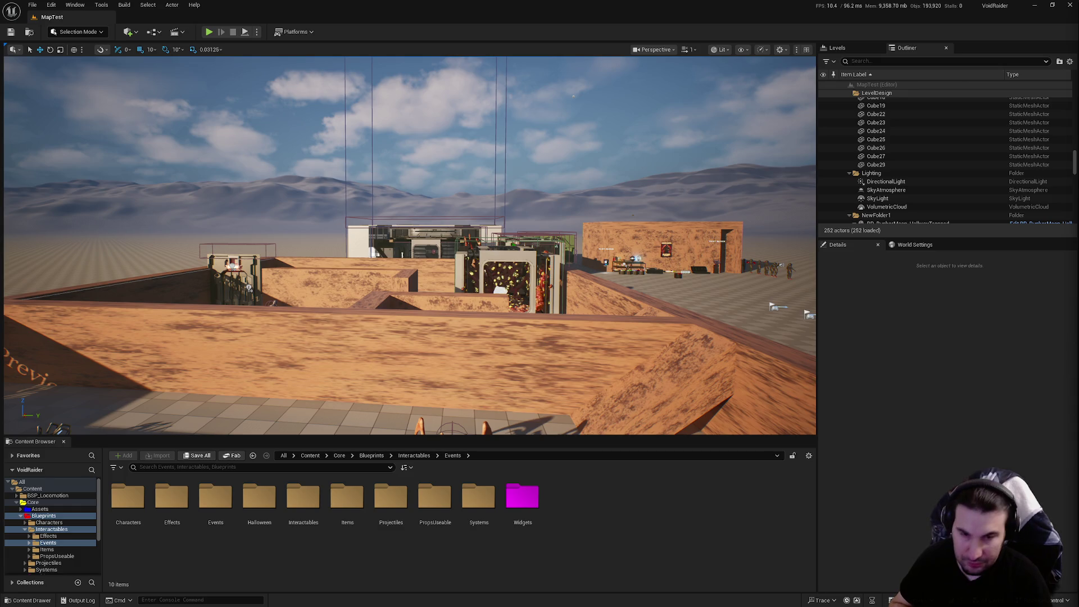
{"action": "mouse_move", "coordinate": [602, 317]}
{"action": "left_mouse_down"}
{"action": "mouse_move", "coordinate": [630, 275]}
{"action": "mouse_move", "coordinate": [630, 230]}
{"action": "left_mouse_up"}
{"action": "scroll", "coordinate": [379, 225], "scroll_direction": "up", "scroll_amount": 5}
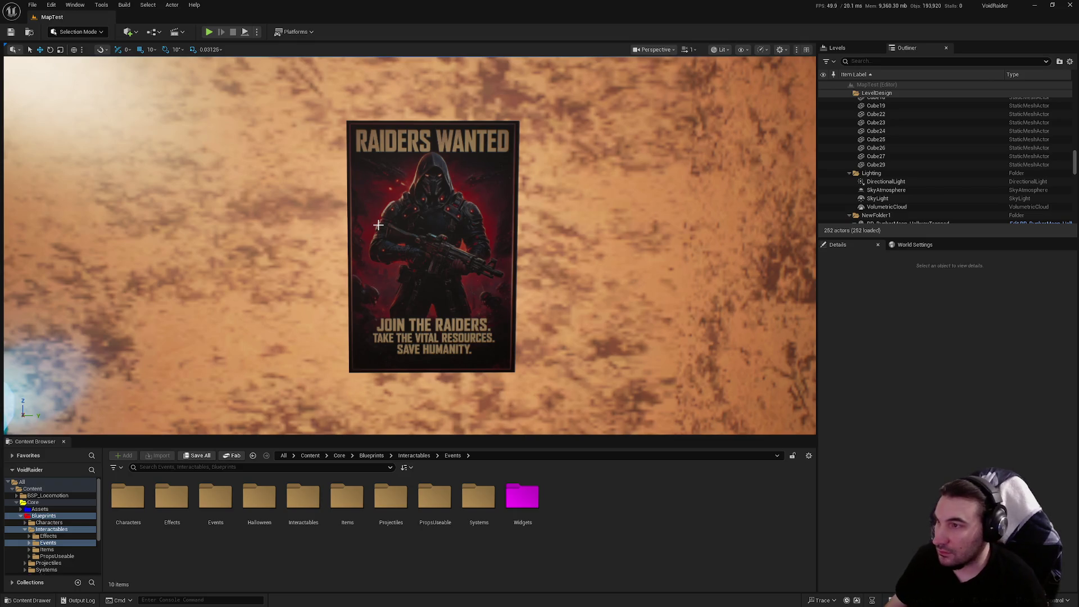
{"action": "scroll", "coordinate": [378, 225], "scroll_direction": "down", "scroll_amount": 6}
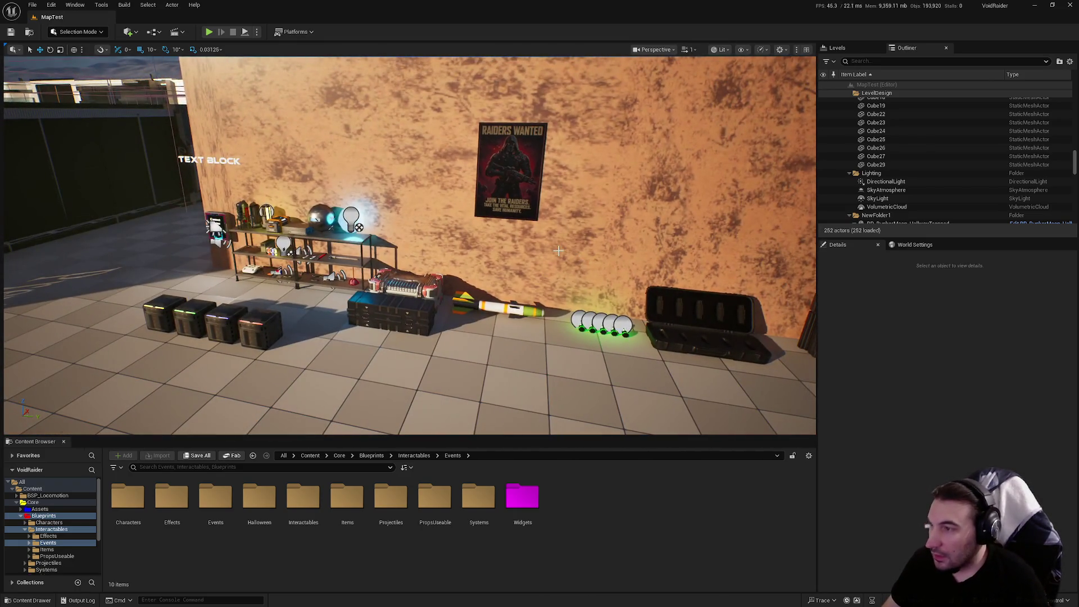
{"action": "left_click_drag", "start_coordinate": [558, 250], "coordinate": [523, 186]}
{"action": "scroll", "coordinate": [526, 245], "scroll_direction": "up", "scroll_amount": 4}
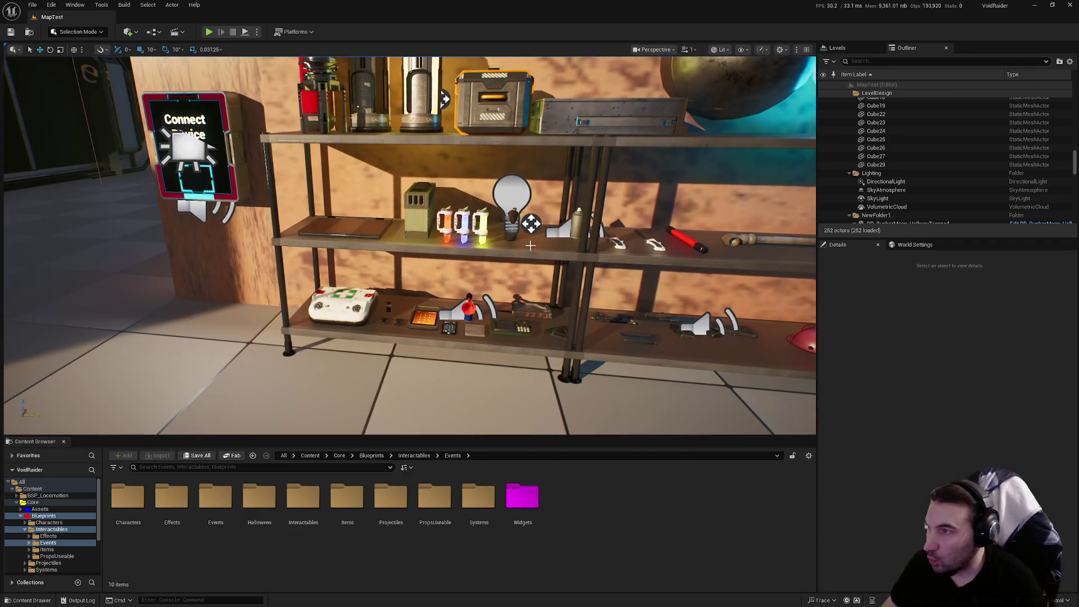
{"action": "left_click_drag", "start_coordinate": [526, 245], "coordinate": [526, 213]}
{"action": "scroll", "coordinate": [478, 281], "scroll_direction": "up", "scroll_amount": 3}
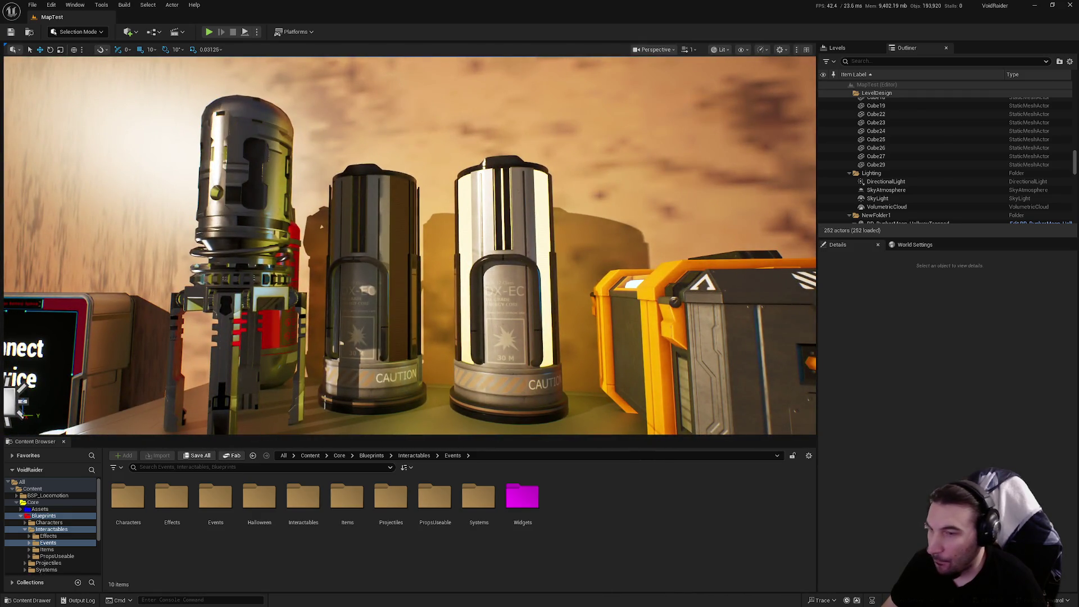
{"action": "left_click", "coordinate": [407, 337]}
{"action": "right_click", "coordinate": [893, 500]}
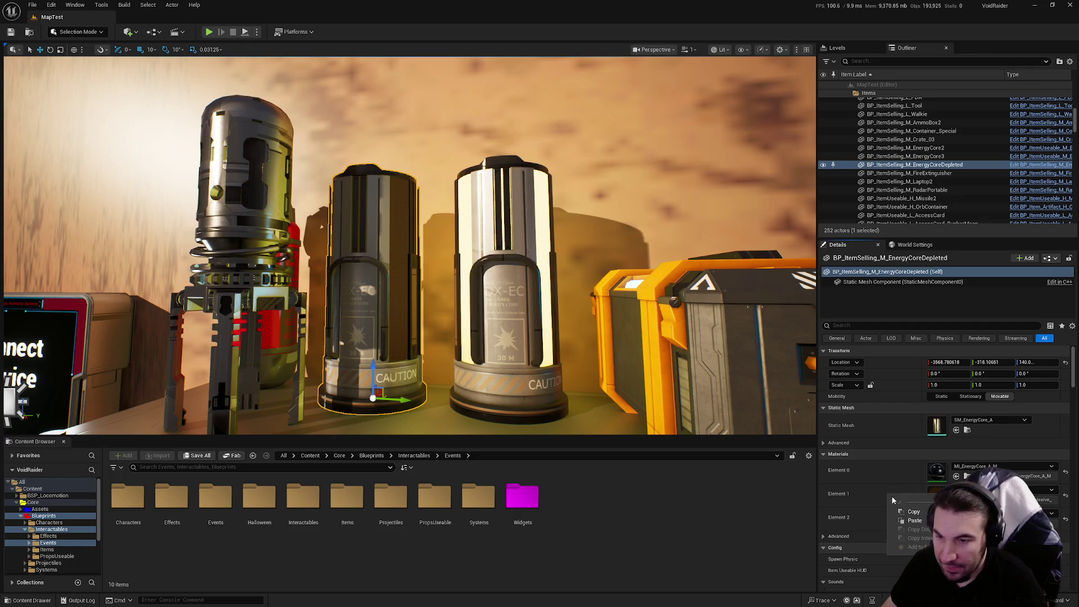
Copy the canister's Element 1 material and open the Lvl_HUB level from the Maps folder.
{"action": "left_click", "coordinate": [914, 512]}
{"action": "left_click", "coordinate": [25, 530]}
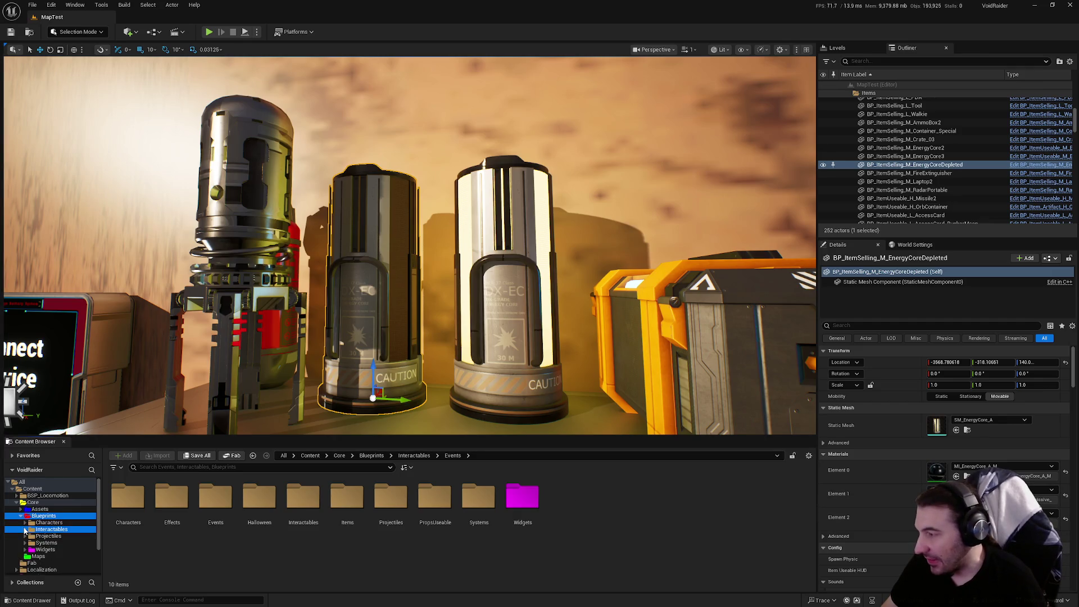
{"action": "left_click", "coordinate": [47, 556]}
{"action": "double_click", "coordinate": [386, 502]}
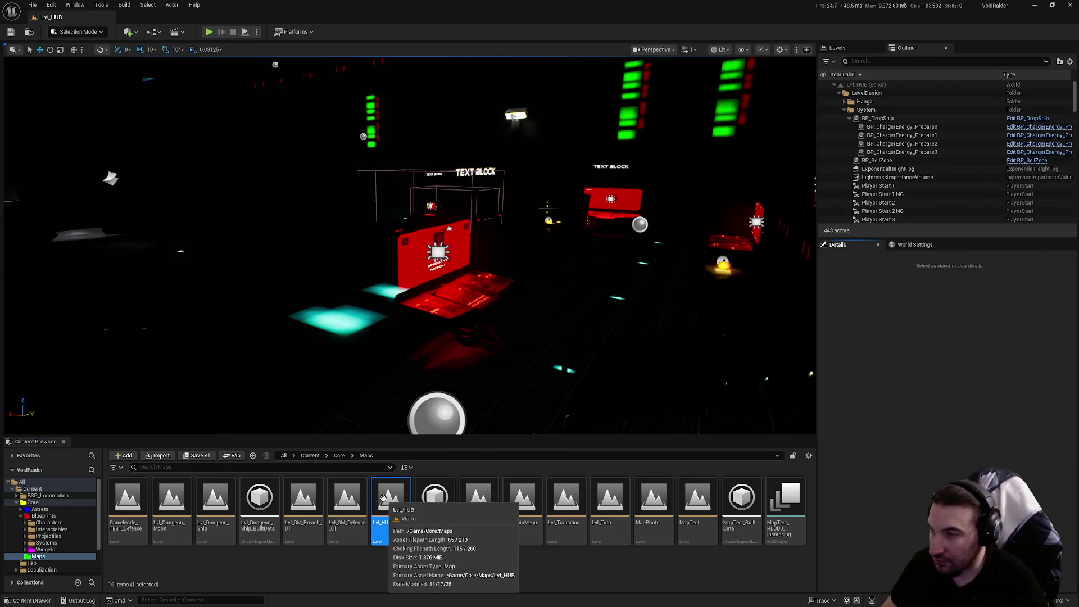
Switch the viewport to Unlit and fly to the table of energy cores.
{"action": "mouse_move", "coordinate": [394, 338]}
{"action": "left_mouse_down"}
{"action": "mouse_move", "coordinate": [489, 320]}
{"action": "mouse_move", "coordinate": [607, 332]}
{"action": "left_mouse_up"}
{"action": "left_click", "coordinate": [717, 49]}
{"action": "left_click", "coordinate": [730, 101]}
{"action": "mouse_move", "coordinate": [416, 274]}
{"action": "left_mouse_down"}
{"action": "mouse_move", "coordinate": [436, 277]}
{"action": "mouse_move", "coordinate": [417, 273]}
{"action": "left_mouse_up"}
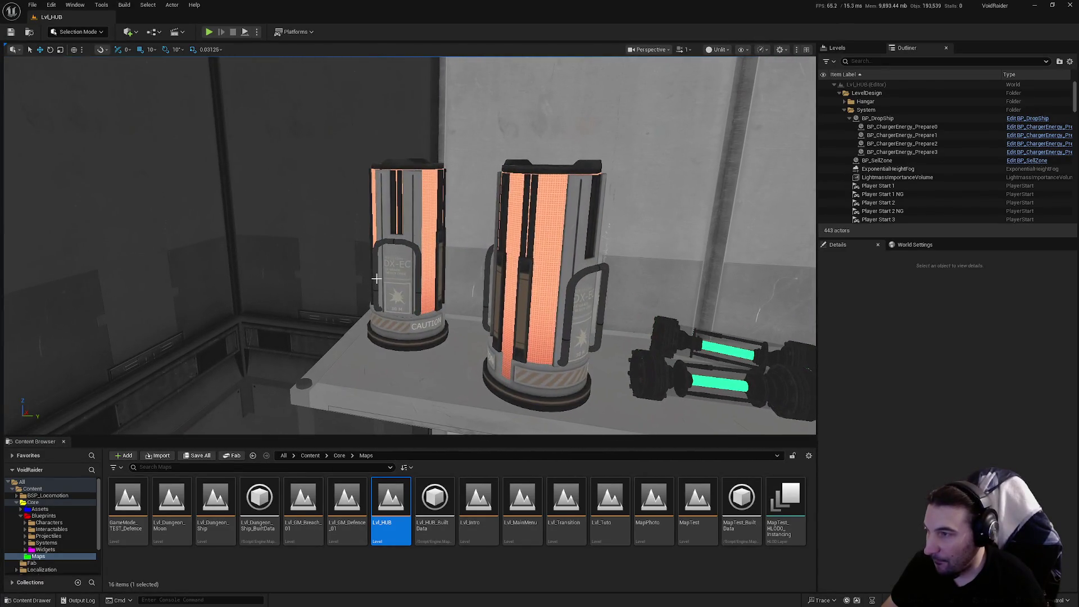
Give SM_EnergyCore_A2's orange Element 1 panel a dark material and save all changes.
{"action": "left_click", "coordinate": [416, 274]}
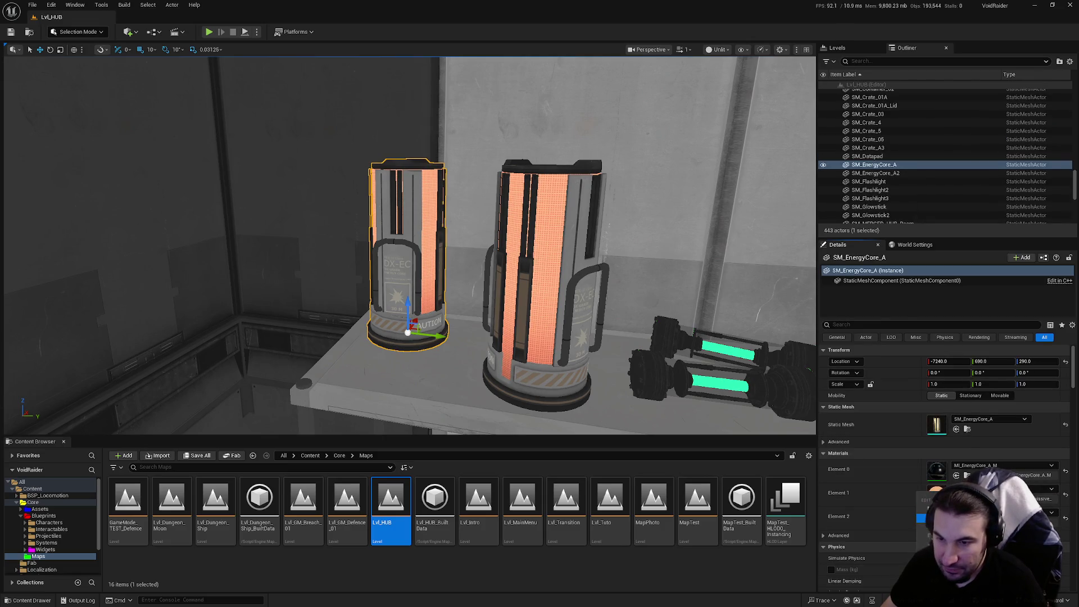
{"action": "left_click", "coordinate": [584, 337]}
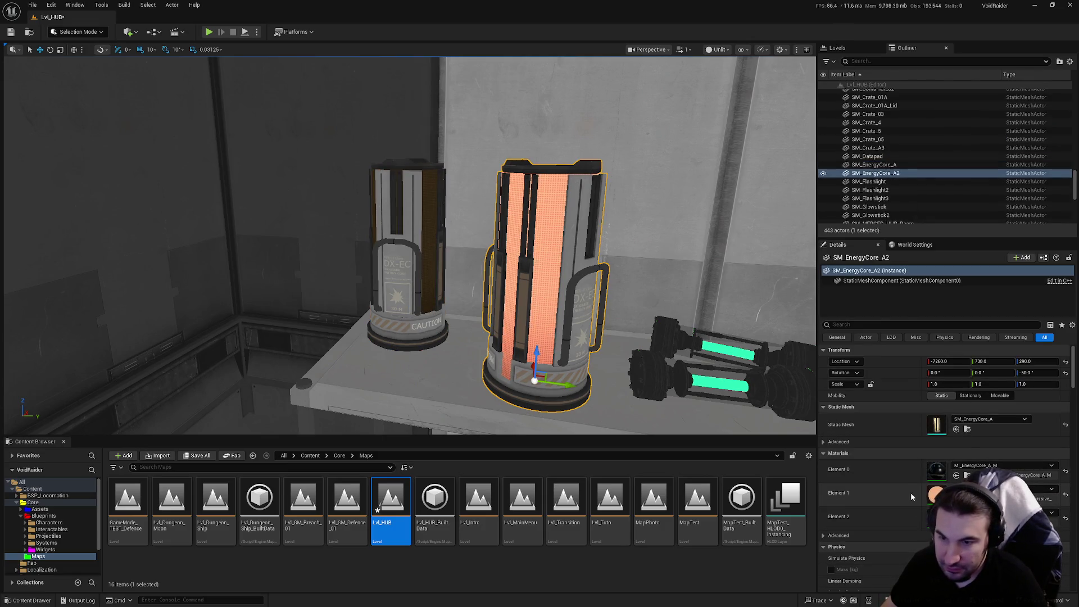
{"action": "left_click", "coordinate": [922, 512]}
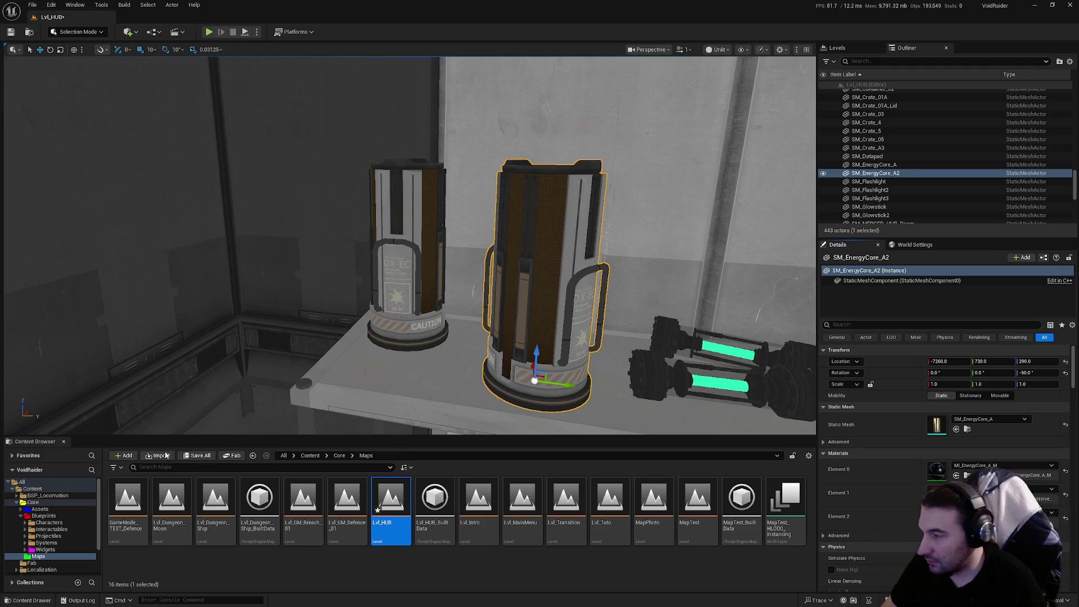
{"action": "left_click", "coordinate": [195, 457]}
{"action": "left_click", "coordinate": [612, 403]}
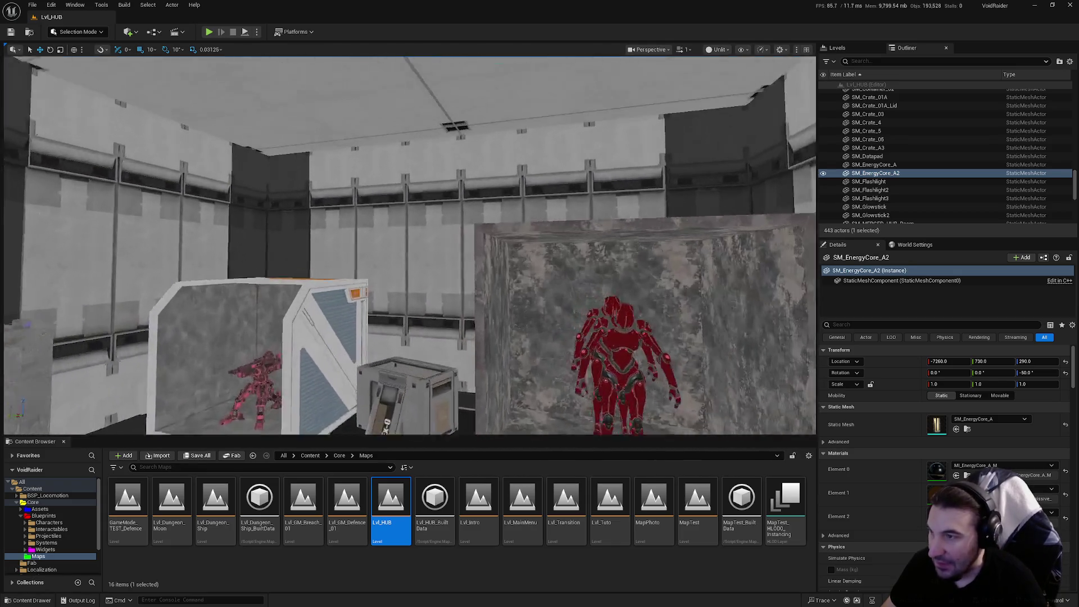
Focus on the selected energy core and browse material choices for its second slot.
{"action": "key", "text": "f"}
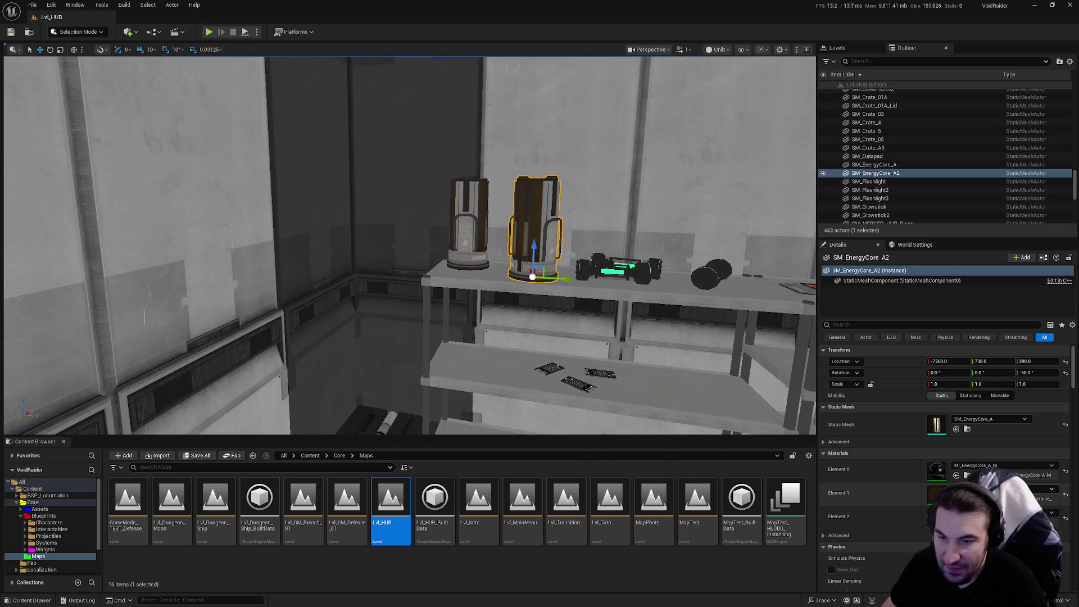
{"action": "left_click", "coordinate": [1000, 489]}
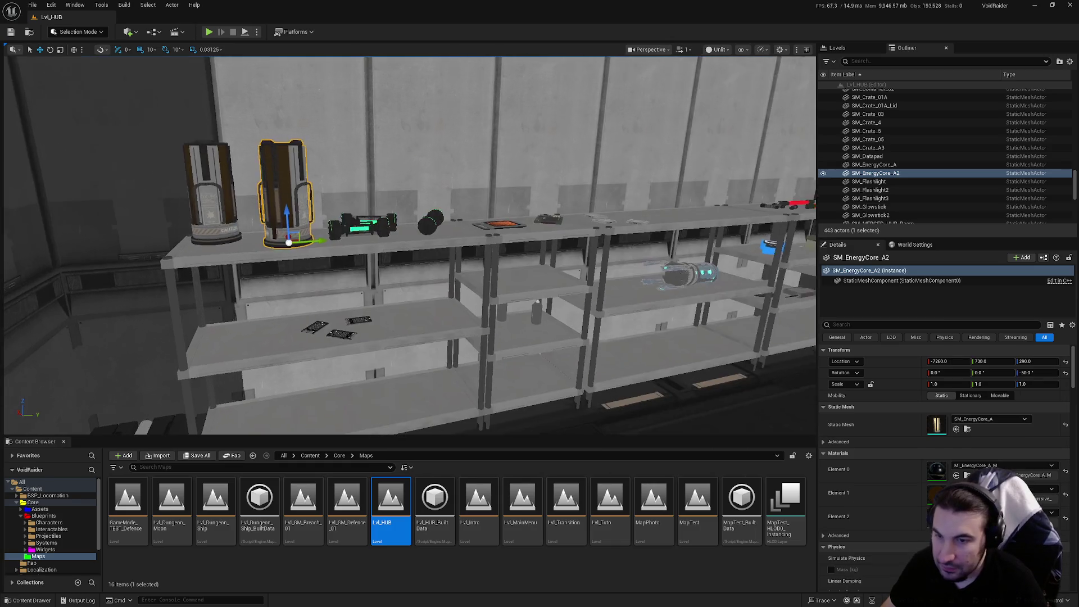
{"action": "scroll", "coordinate": [553, 380], "scroll_direction": "down", "scroll_amount": 5}
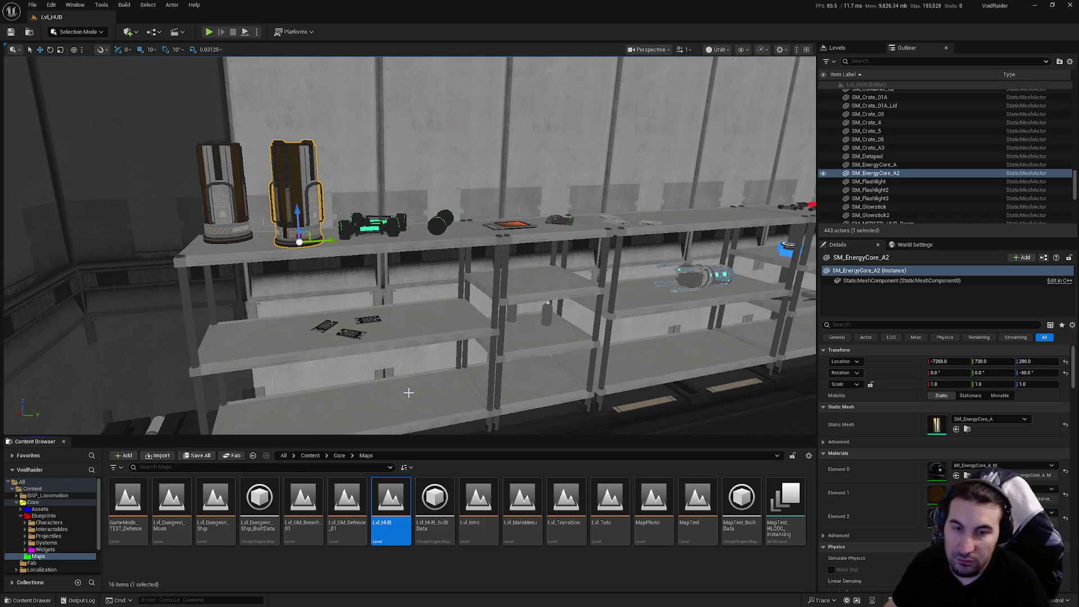
{"action": "scroll", "coordinate": [409, 245], "scroll_direction": "up", "scroll_amount": 2}
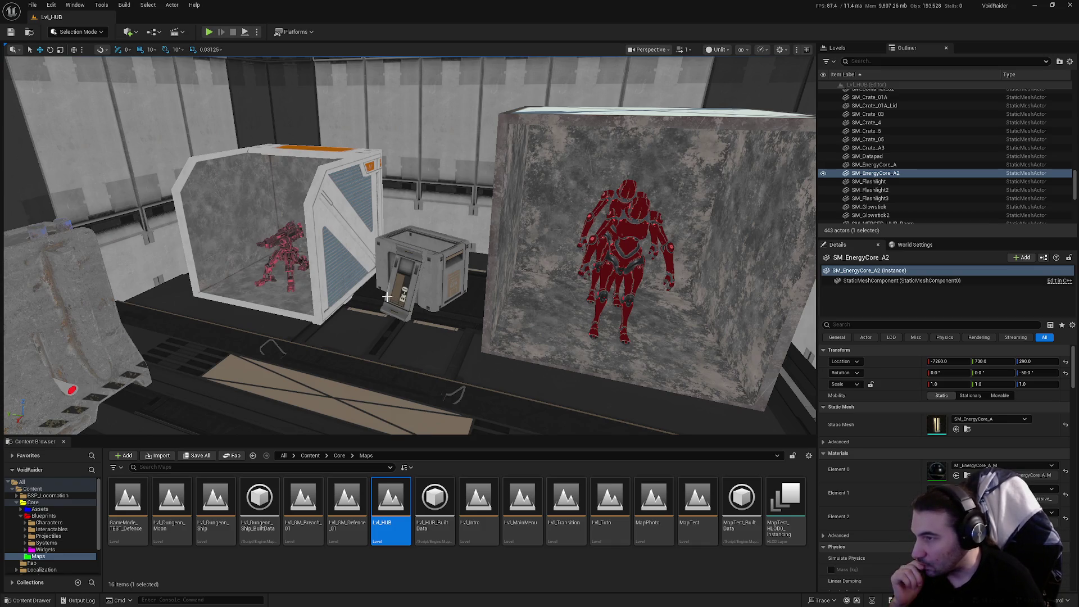
{"action": "mouse_move", "coordinate": [568, 229]}
{"action": "left_mouse_down"}
{"action": "mouse_move", "coordinate": [596, 232]}
{"action": "mouse_move", "coordinate": [599, 200]}
{"action": "mouse_move", "coordinate": [624, 225]}
{"action": "mouse_move", "coordinate": [618, 237]}
{"action": "mouse_move", "coordinate": [647, 225]}
{"action": "mouse_move", "coordinate": [555, 236]}
{"action": "left_mouse_up"}
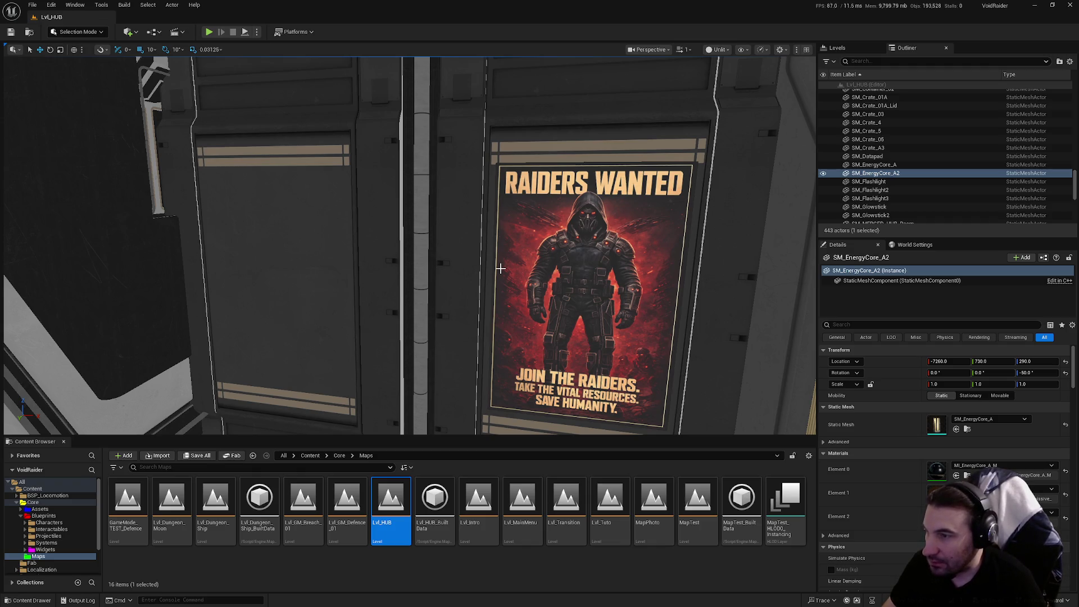
{"action": "mouse_move", "coordinate": [500, 269]}
{"action": "left_mouse_down"}
{"action": "mouse_move", "coordinate": [466, 268]}
{"action": "mouse_move", "coordinate": [478, 267]}
{"action": "left_mouse_up"}
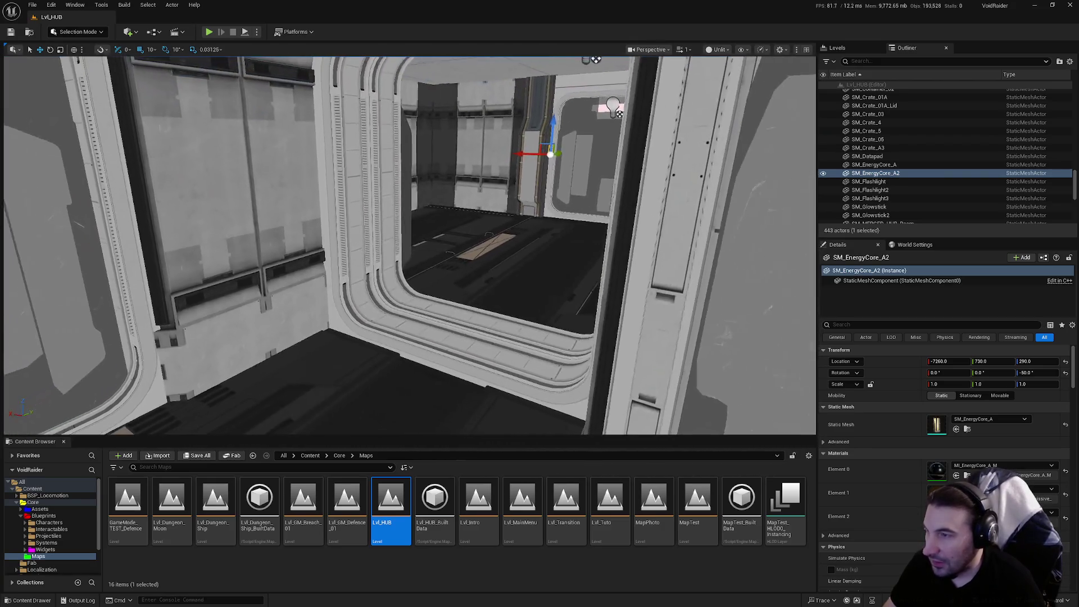
{"action": "mouse_move", "coordinate": [478, 267]}
{"action": "left_mouse_down"}
{"action": "mouse_move", "coordinate": [506, 270]}
{"action": "mouse_move", "coordinate": [449, 269]}
{"action": "left_mouse_up"}
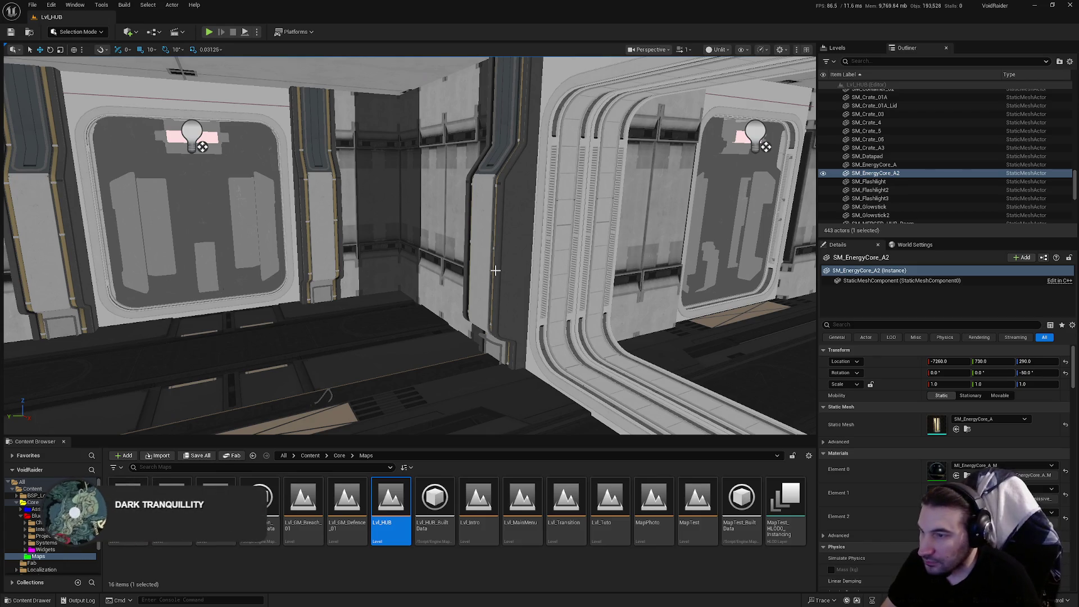
{"action": "mouse_move", "coordinate": [495, 271]}
{"action": "left_mouse_down"}
{"action": "mouse_move", "coordinate": [563, 268]}
{"action": "mouse_move", "coordinate": [562, 213]}
{"action": "left_mouse_up"}
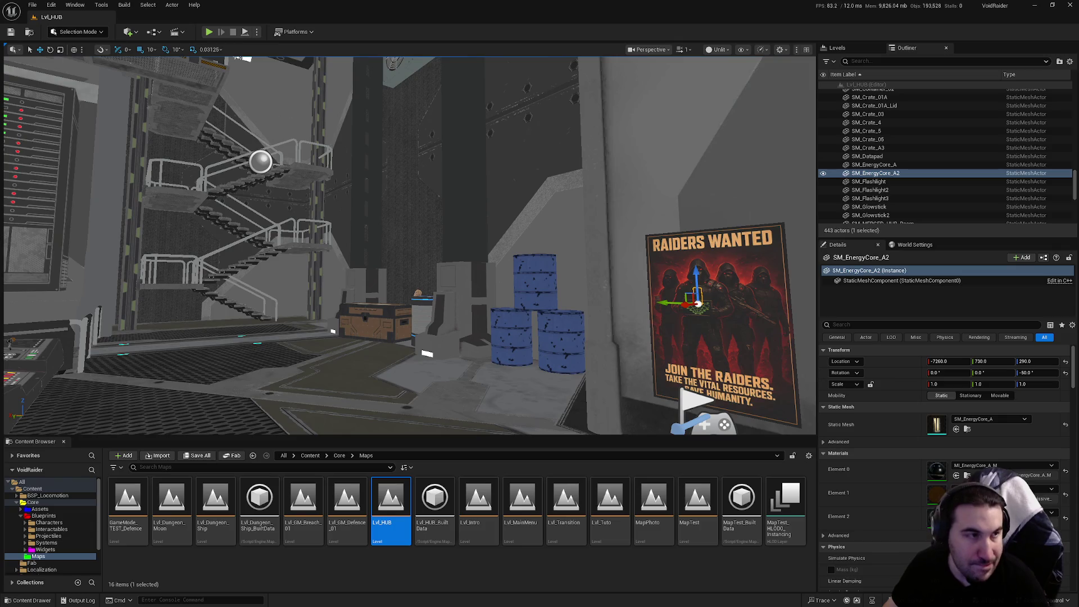
{"action": "mouse_move", "coordinate": [432, 148]}
{"action": "left_mouse_down"}
{"action": "mouse_move", "coordinate": [526, 422]}
{"action": "mouse_move", "coordinate": [483, 394]}
{"action": "left_mouse_up"}
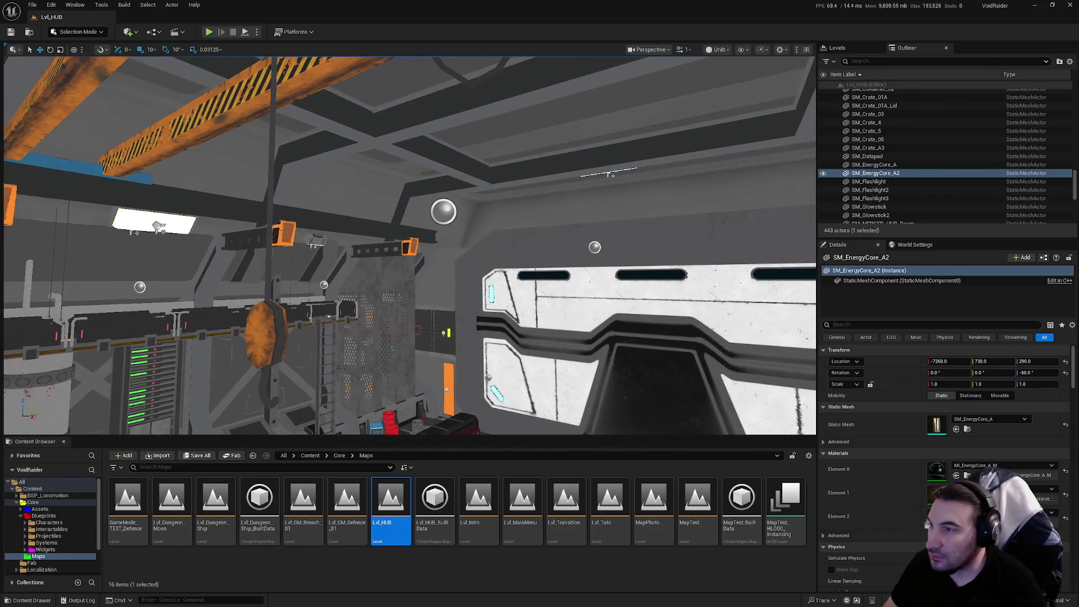
{"action": "left_click", "coordinate": [444, 211]}
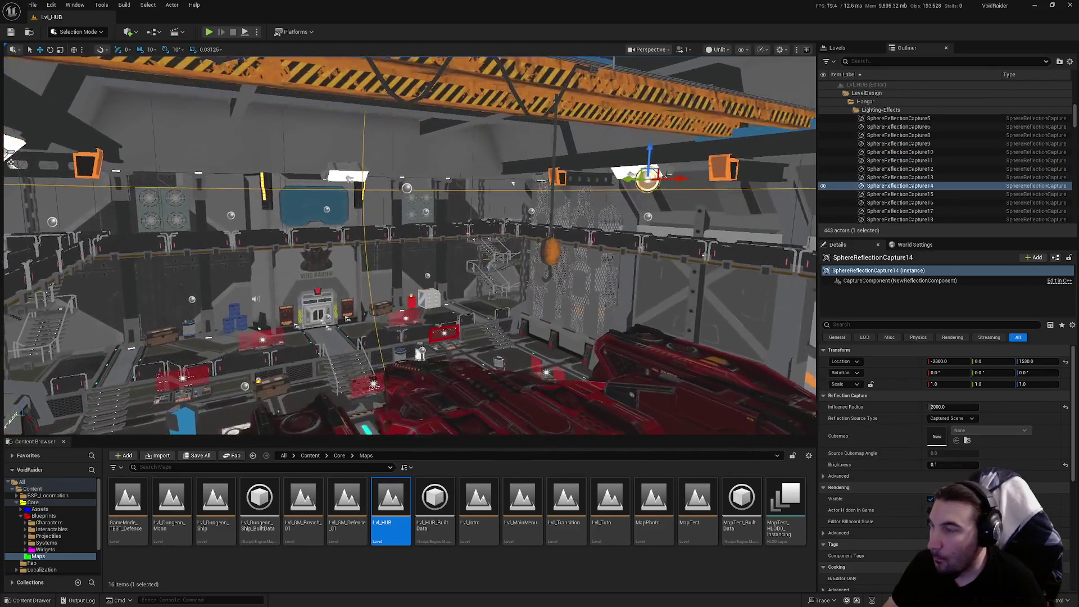
{"action": "scroll", "coordinate": [409, 245], "scroll_direction": "up", "scroll_amount": 3}
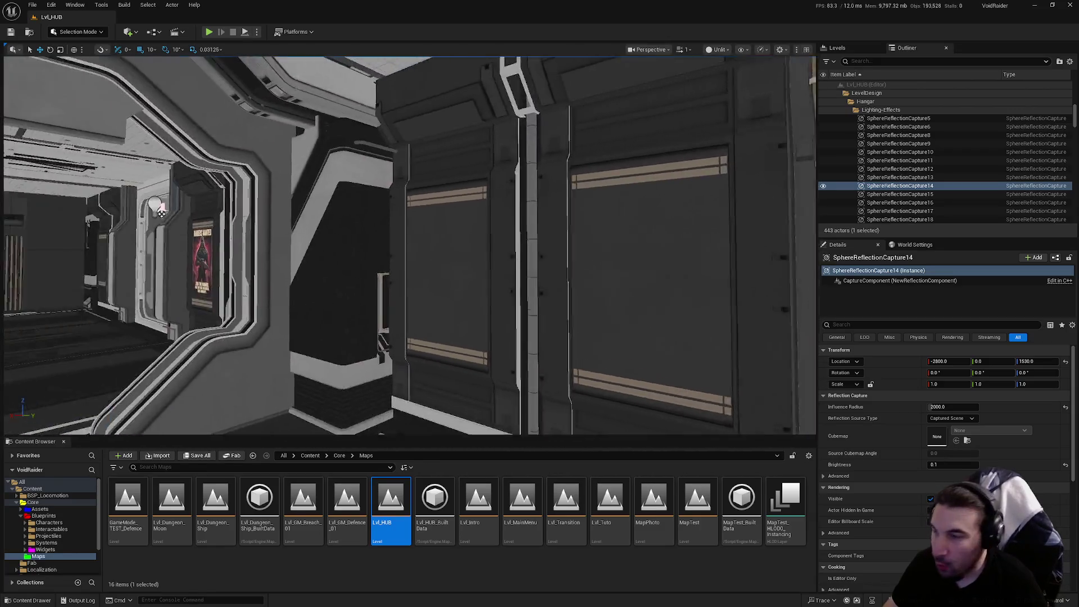
{"action": "key", "text": "f"}
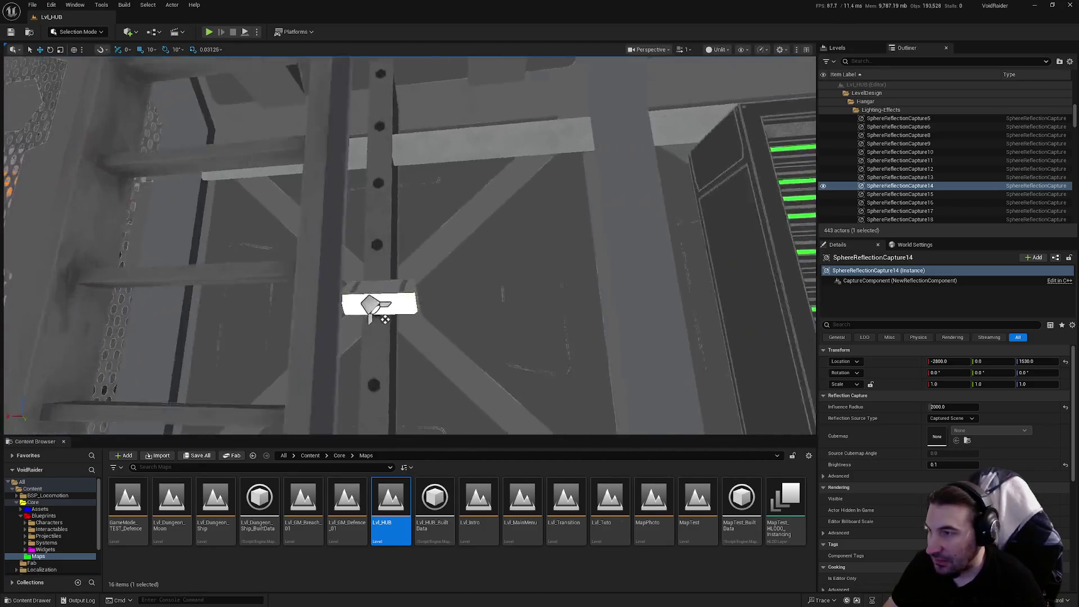
{"action": "key", "text": "a"}
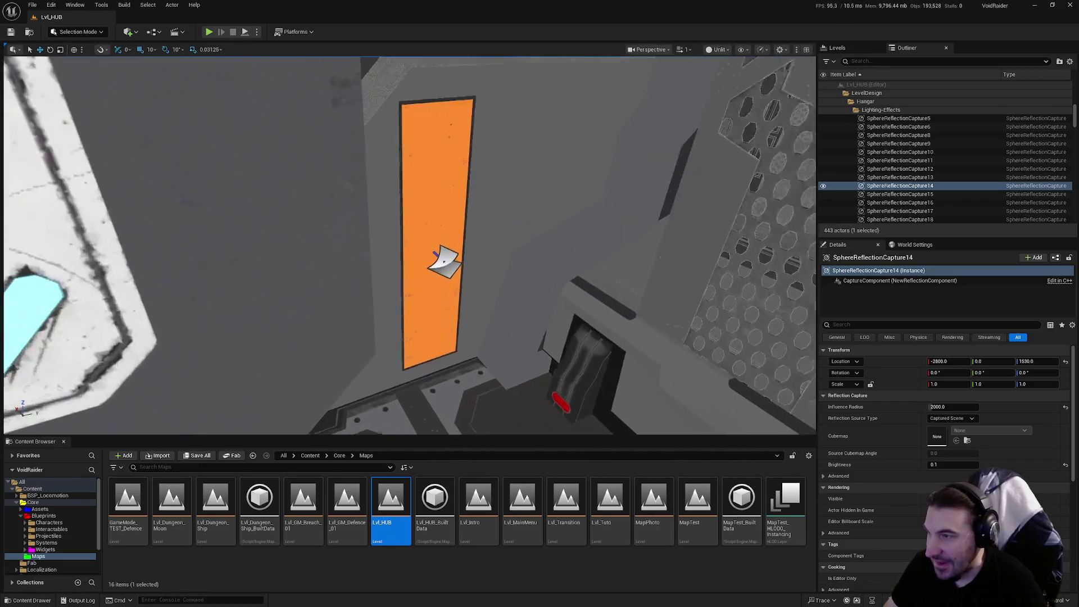
{"action": "key", "text": "s"}
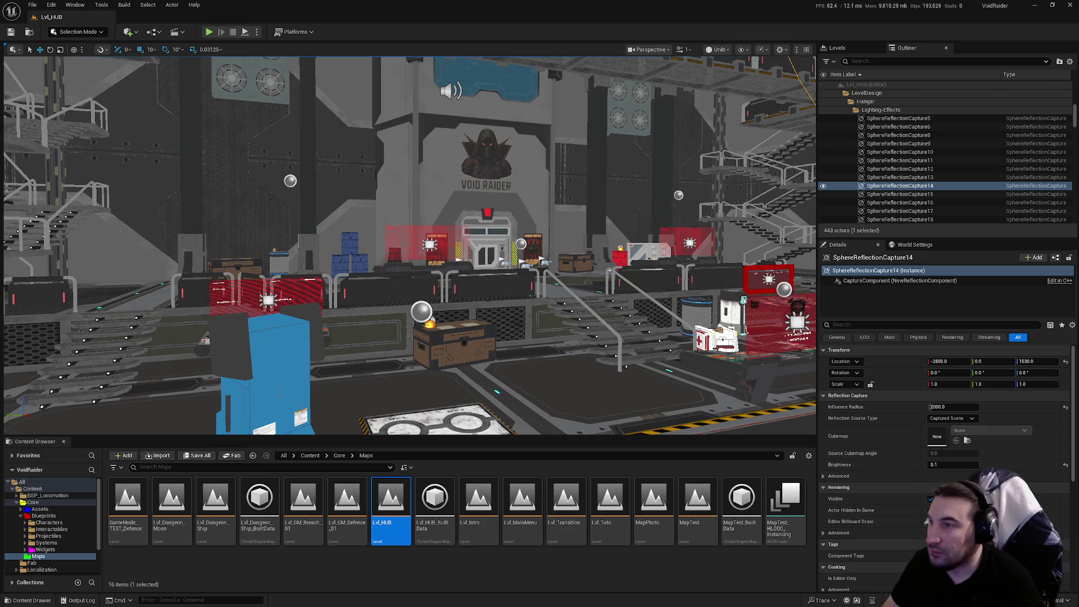
{"action": "key", "text": "w"}
{"action": "key", "text": "w"}
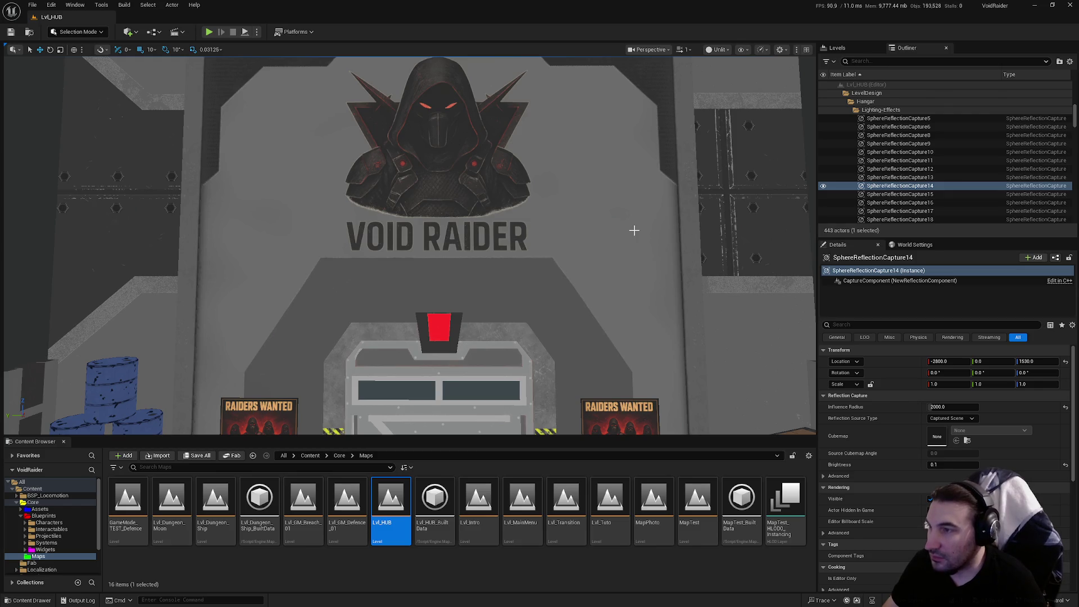
{"action": "key", "text": "s"}
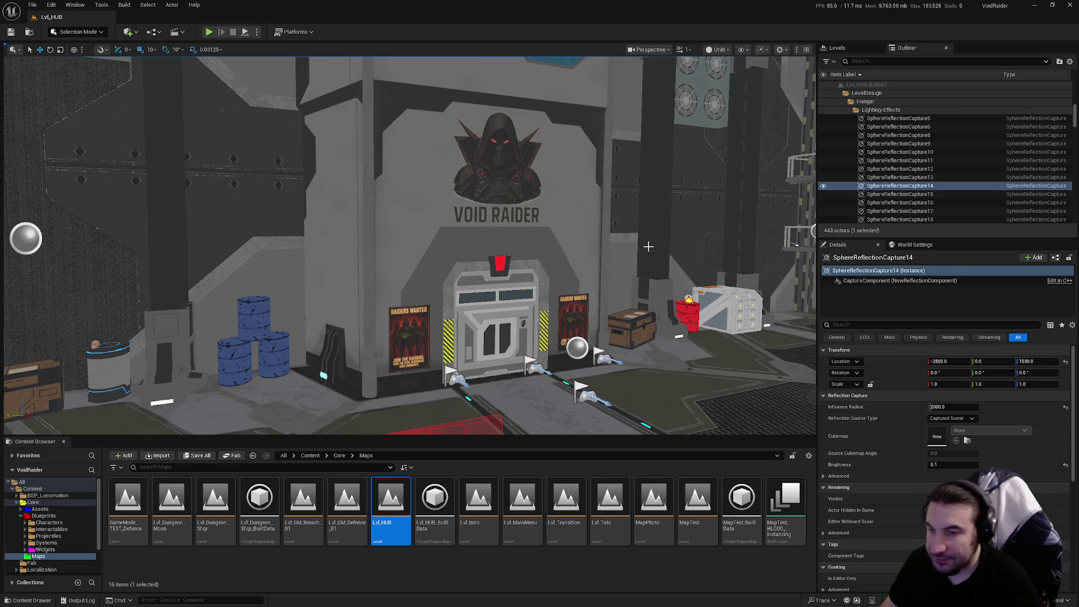
{"action": "key", "text": "super"}
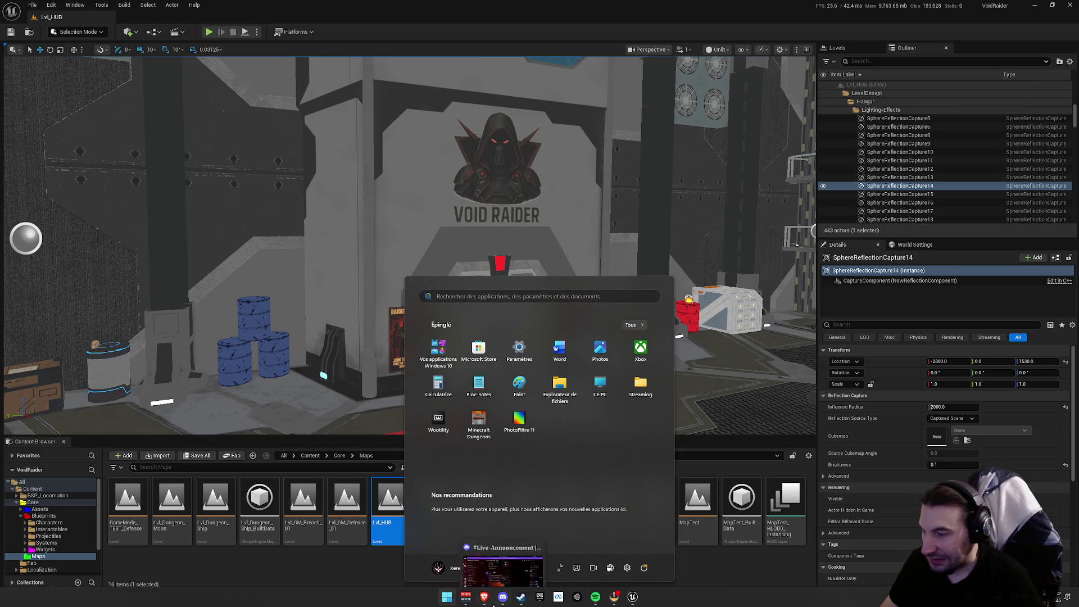
{"action": "key", "text": "super"}
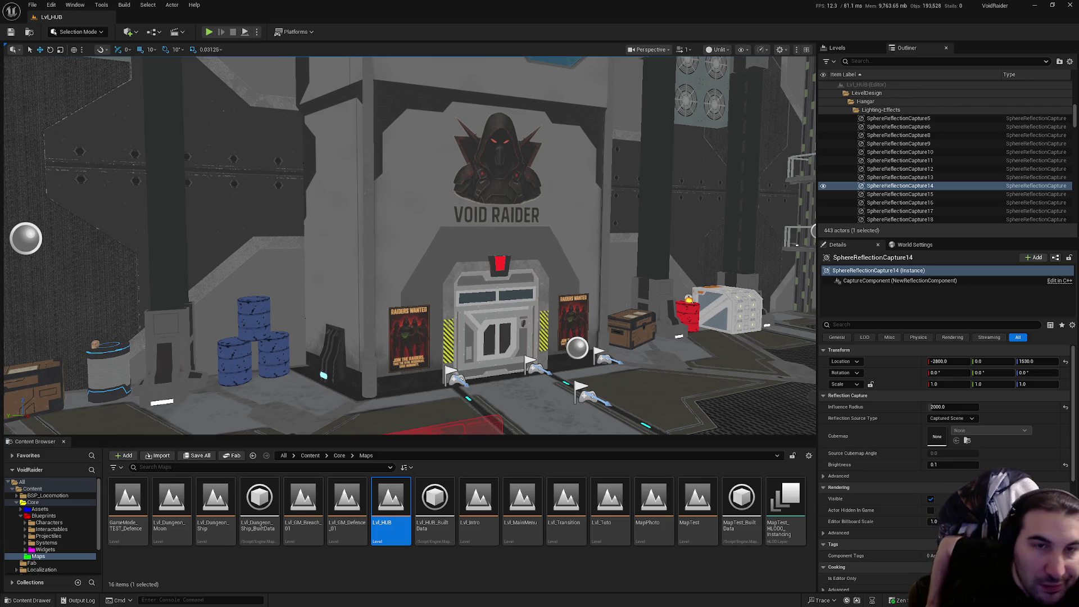
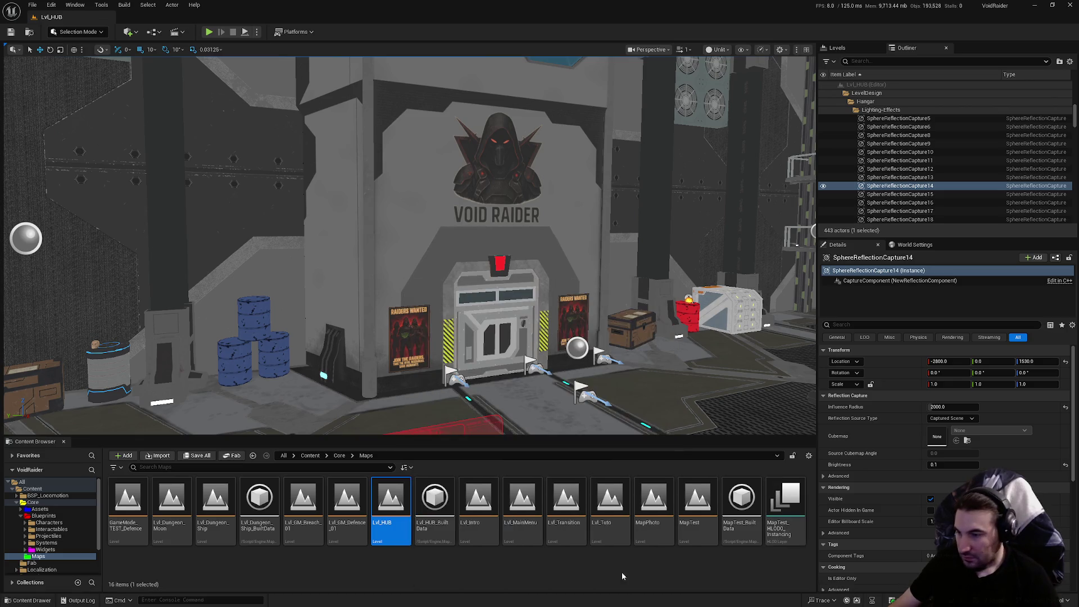
Launch Spotify from the Start menu and pause the current track.
{"action": "key", "text": "super"}
{"action": "left_click", "coordinate": [640, 349]}
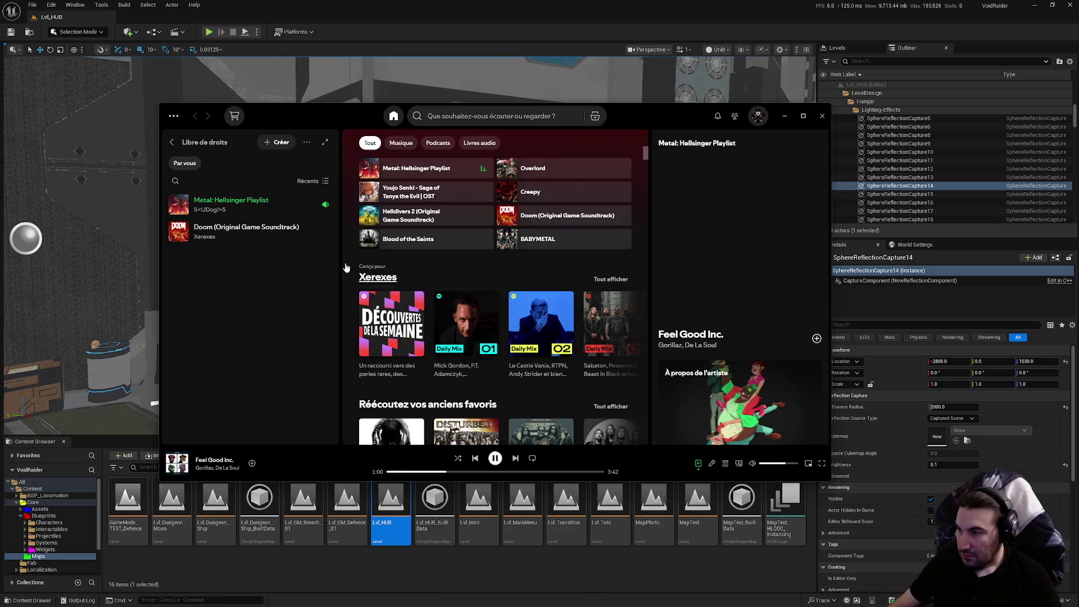
{"action": "left_click", "coordinate": [494, 458]}
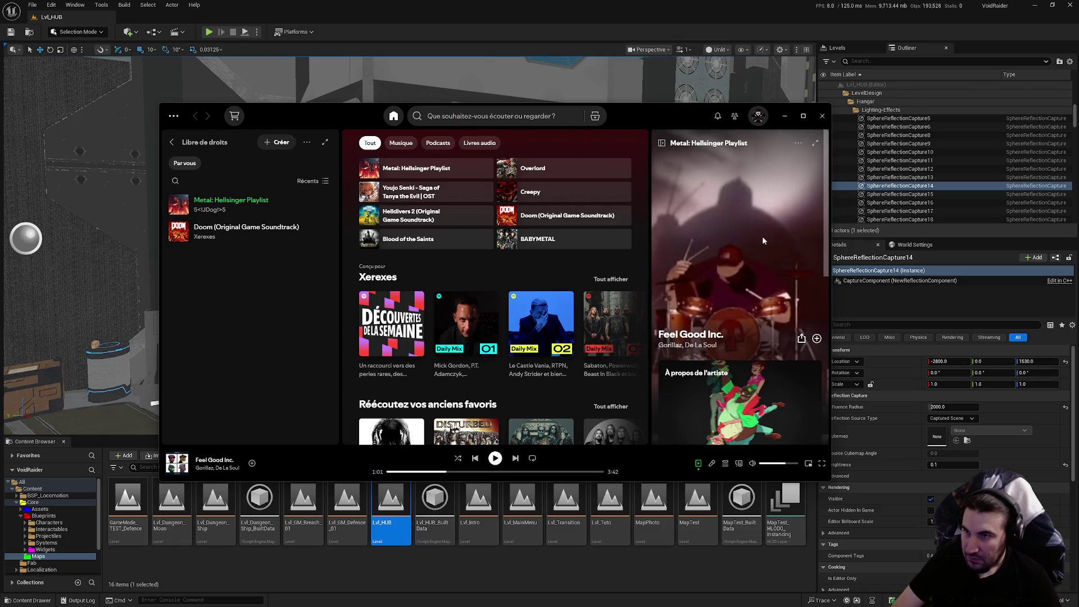
{"action": "left_click", "coordinate": [798, 144]}
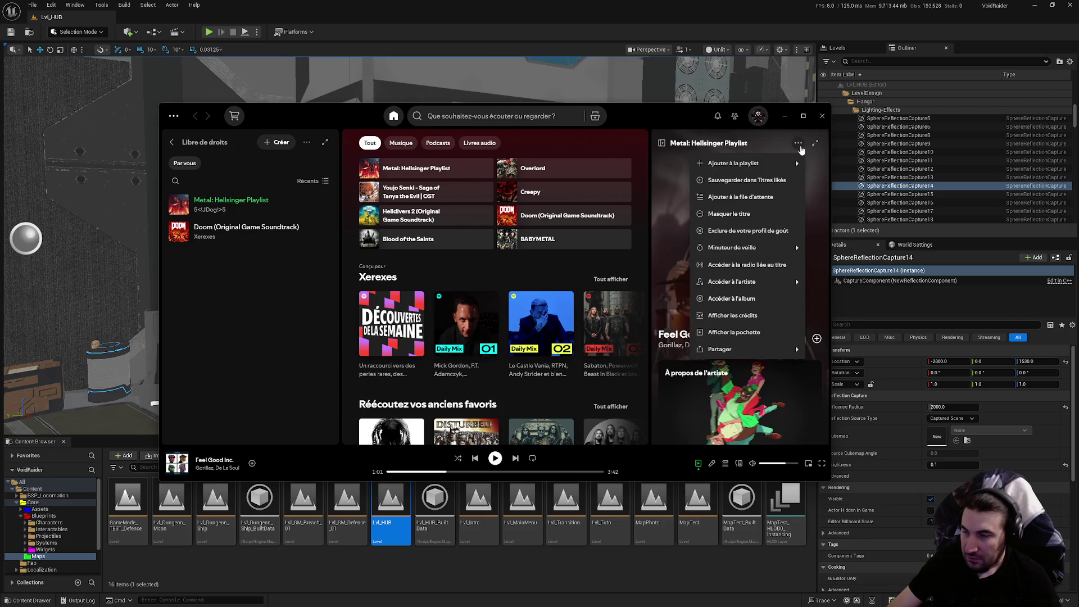
{"action": "left_click", "coordinate": [799, 145]}
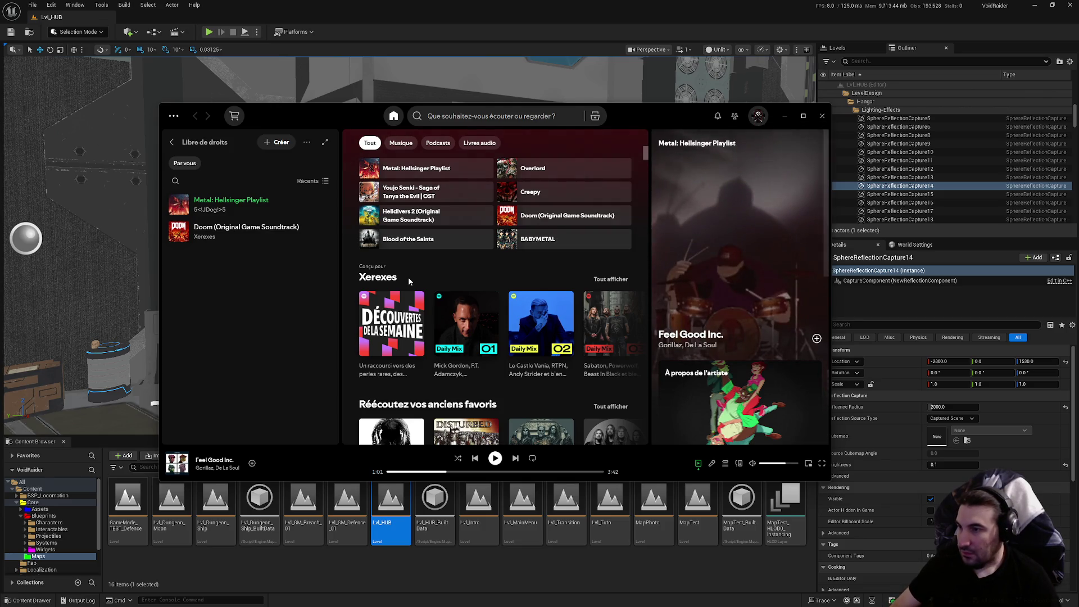
Play the Overlord playlist from the recent searches list.
{"action": "left_click", "coordinate": [469, 116]}
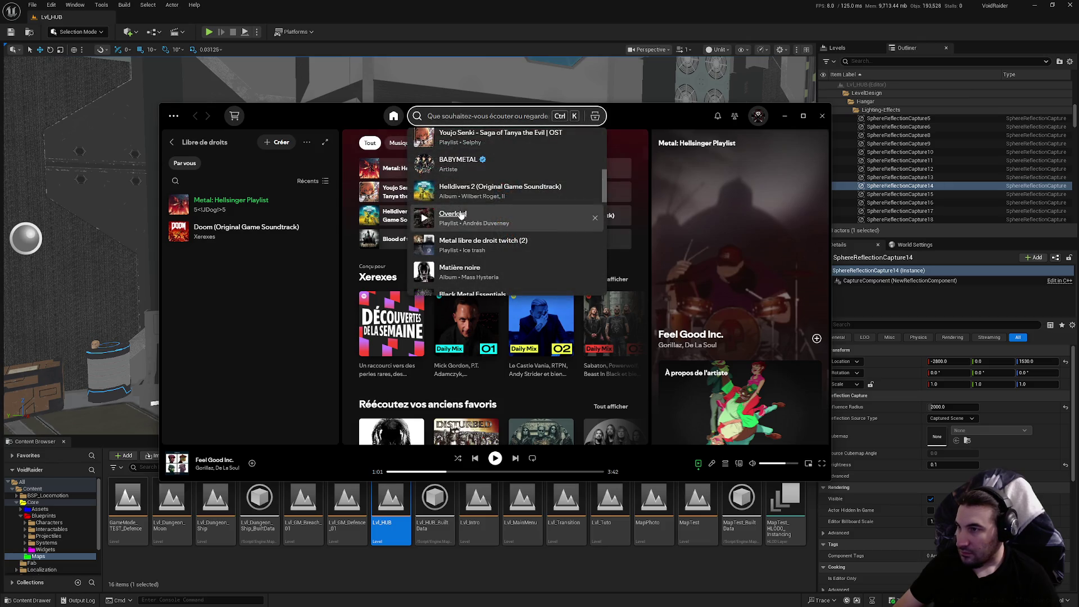
{"action": "scroll", "coordinate": [431, 275], "scroll_direction": "up", "scroll_amount": 3}
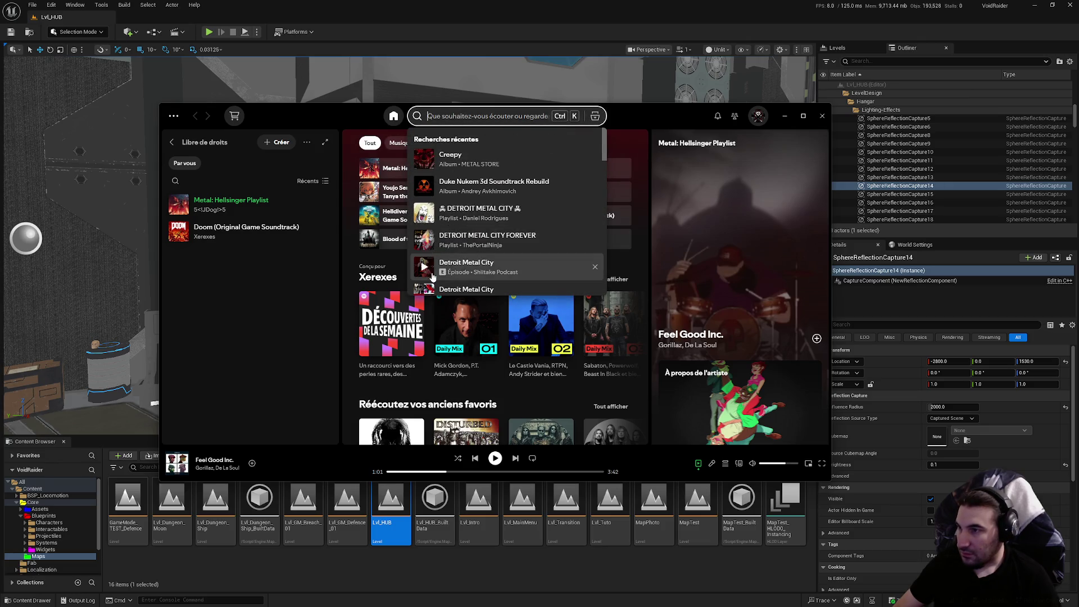
{"action": "scroll", "coordinate": [431, 275], "scroll_direction": "down", "scroll_amount": 5}
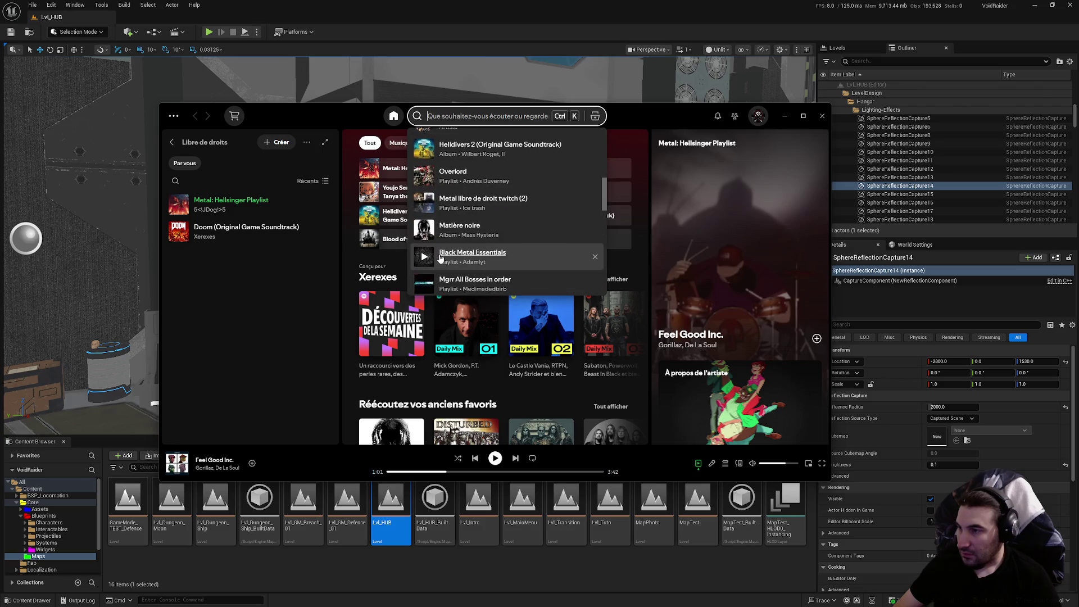
{"action": "left_click", "coordinate": [424, 176]}
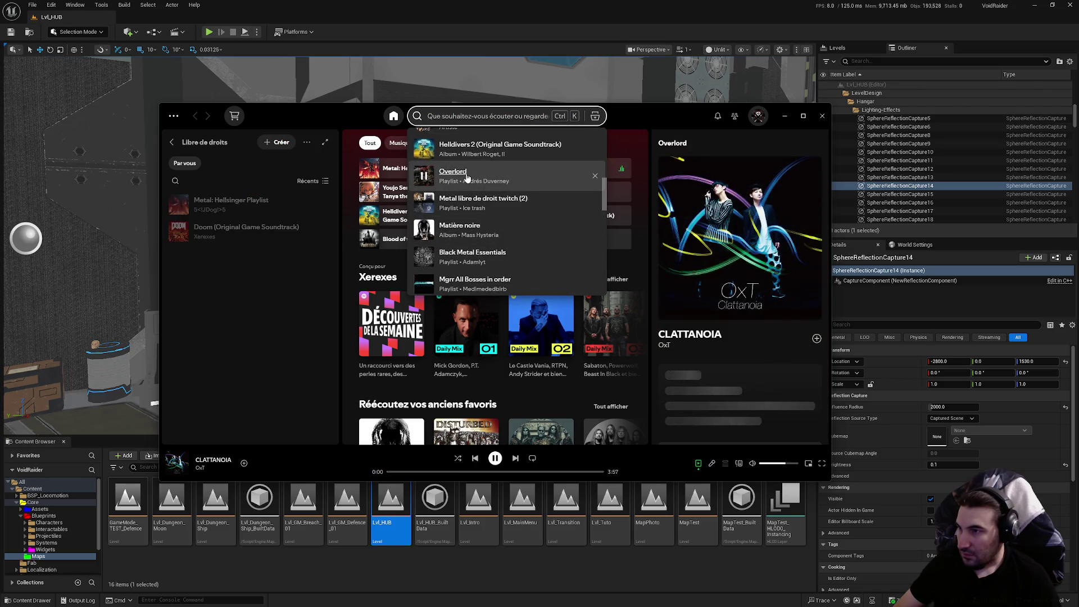
Open the Overlord playlist page and save it to the library.
{"action": "left_click", "coordinate": [453, 171]}
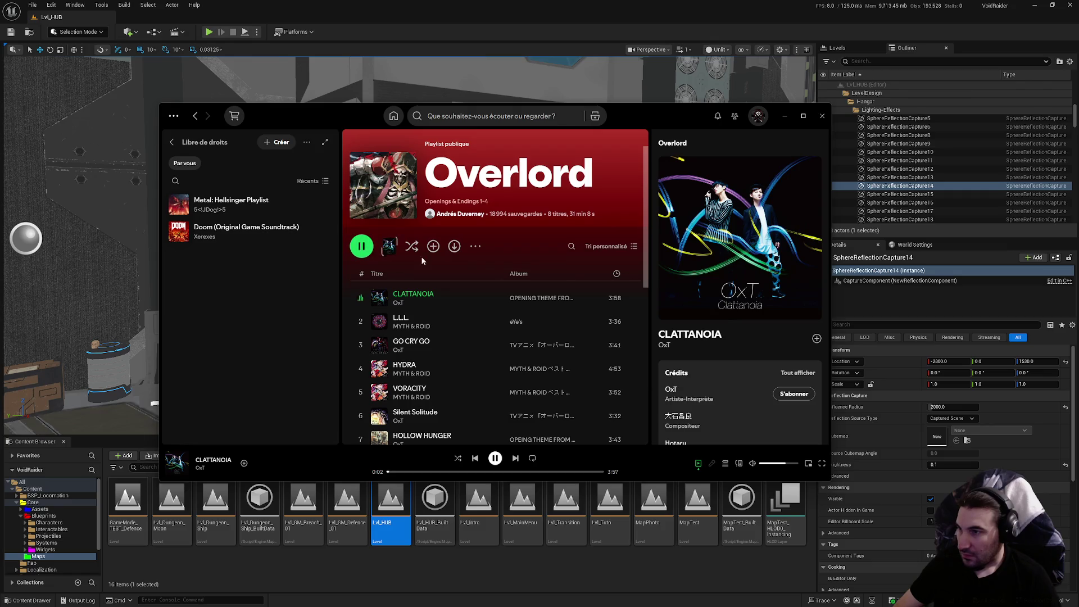
{"action": "left_click", "coordinate": [432, 247]}
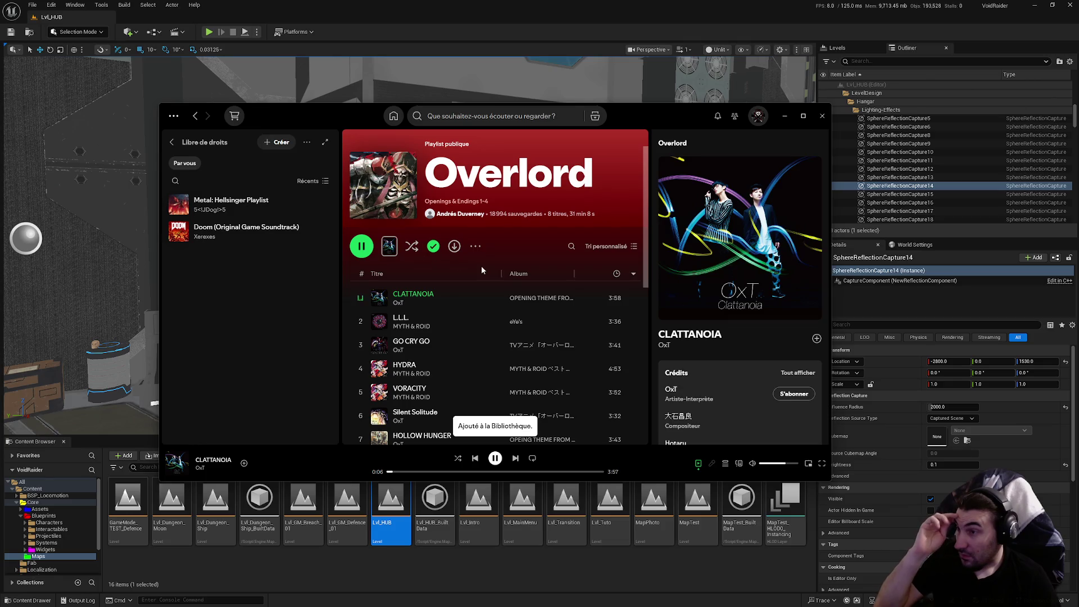
{"action": "left_click", "coordinate": [478, 248]}
{"action": "left_click", "coordinate": [476, 251]}
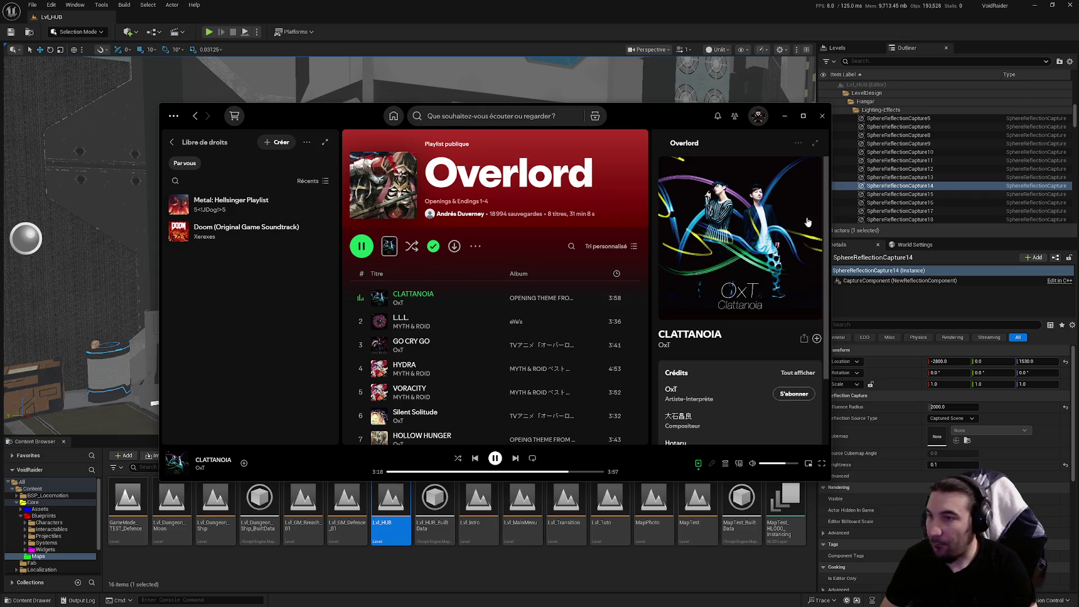
{"action": "left_click", "coordinate": [784, 116]}
Focus the Lvl_HUB viewport on the Void Raider door, then bring up the Windows Start menu.
{"action": "key", "text": "f"}
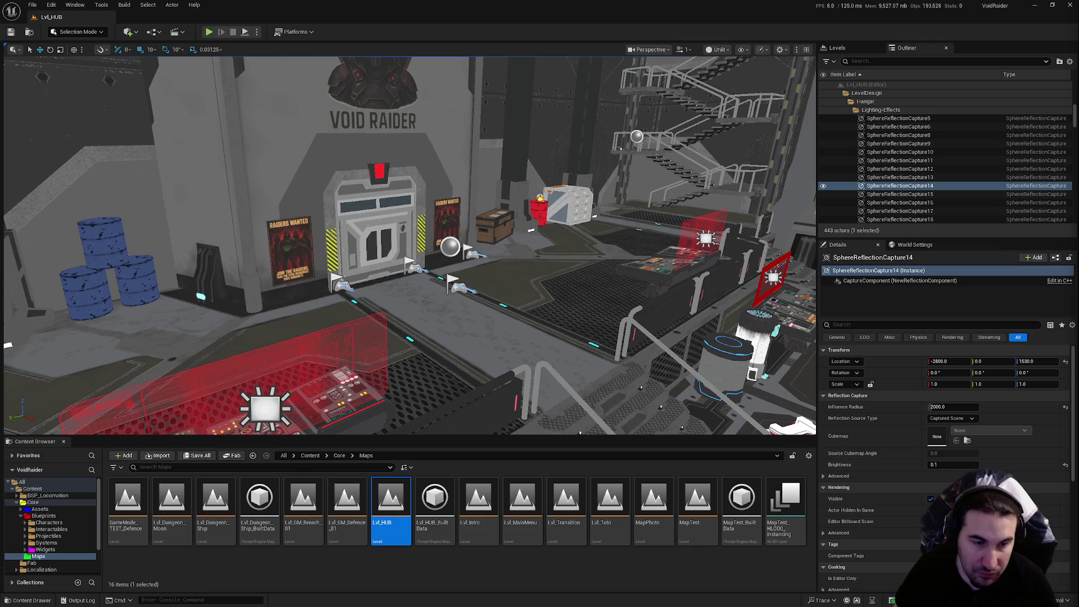
{"action": "key", "text": "super"}
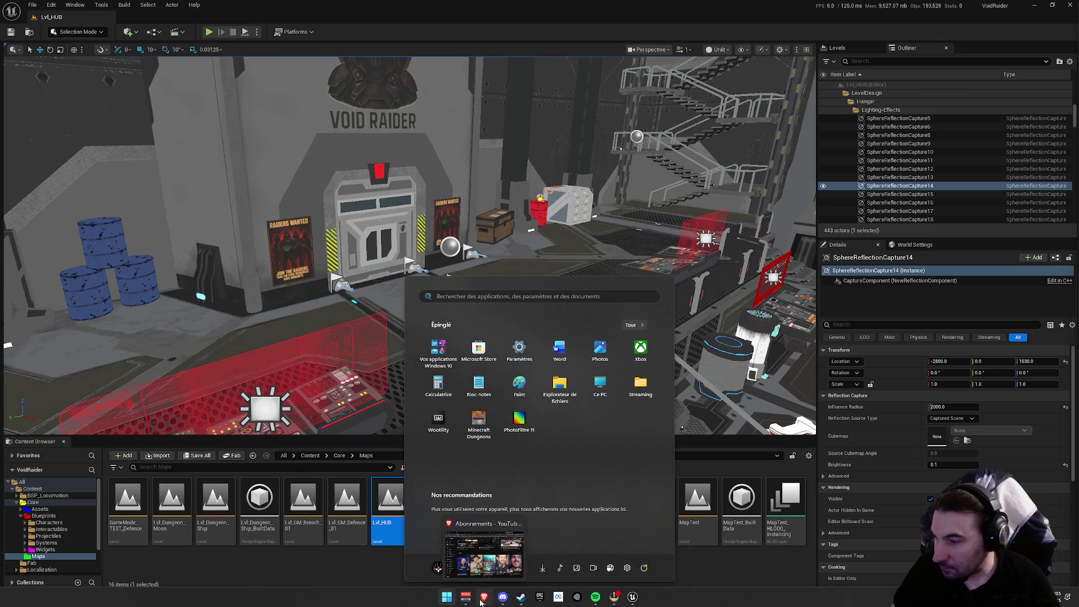
Toggle the Windows Start menu with the Windows key to return toward Unreal.
{"action": "key", "text": "super"}
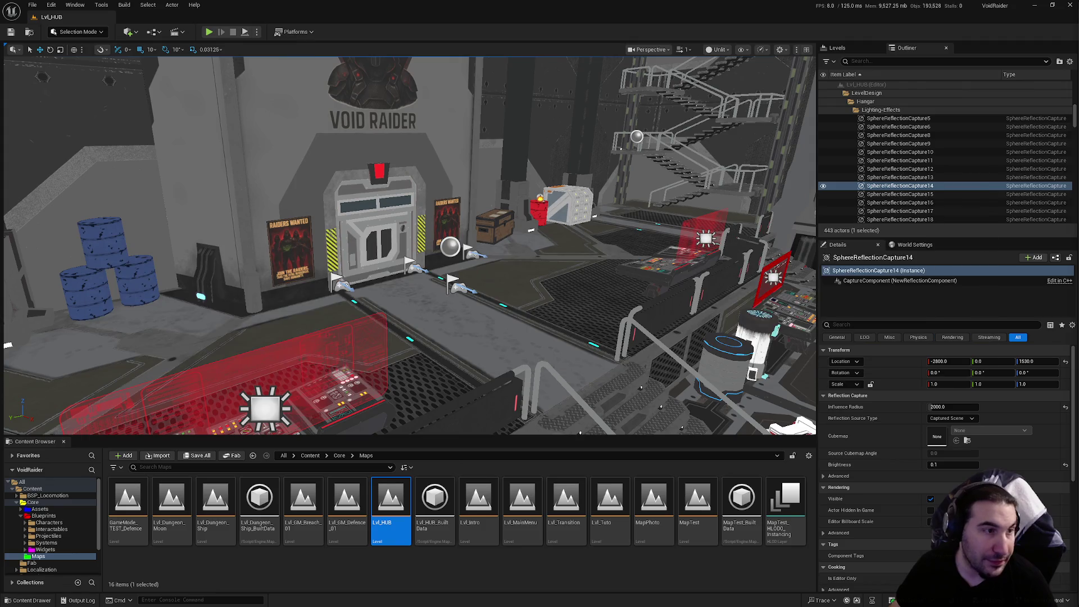
Fly the camera around the hangar toward the red ship and start a Play-in-Editor session of Lvl_HUB.
{"action": "left_click_drag", "start_coordinate": [409, 245], "coordinate": [505, 245]}
{"action": "left_click_drag", "start_coordinate": [407, 360], "coordinate": [407, 317]}
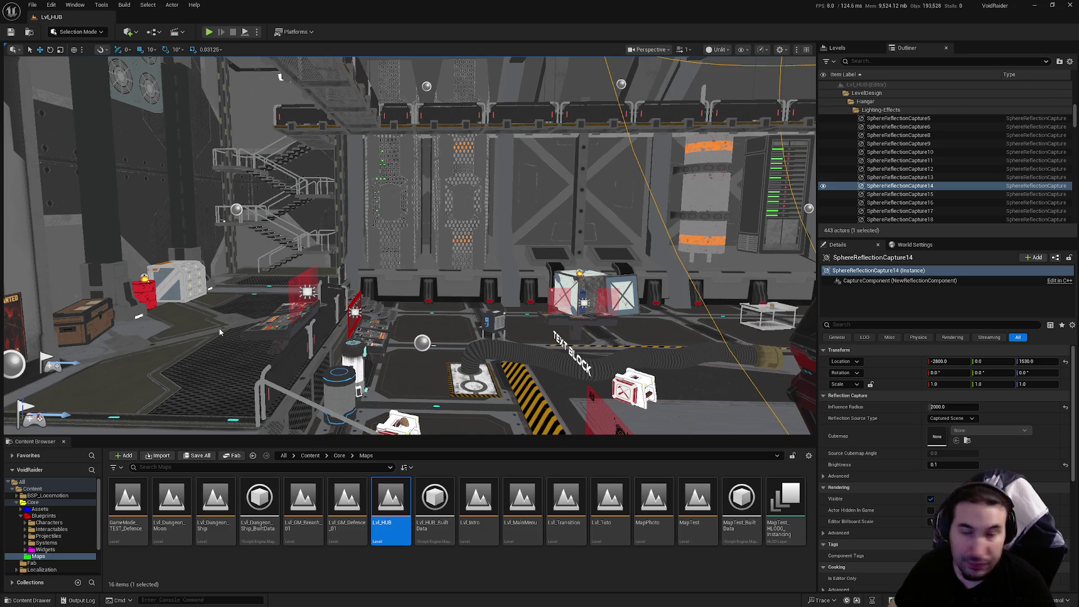
{"action": "mouse_move", "coordinate": [488, 330]}
{"action": "left_mouse_down"}
{"action": "mouse_move", "coordinate": [489, 360]}
{"action": "mouse_move", "coordinate": [489, 331]}
{"action": "left_mouse_up"}
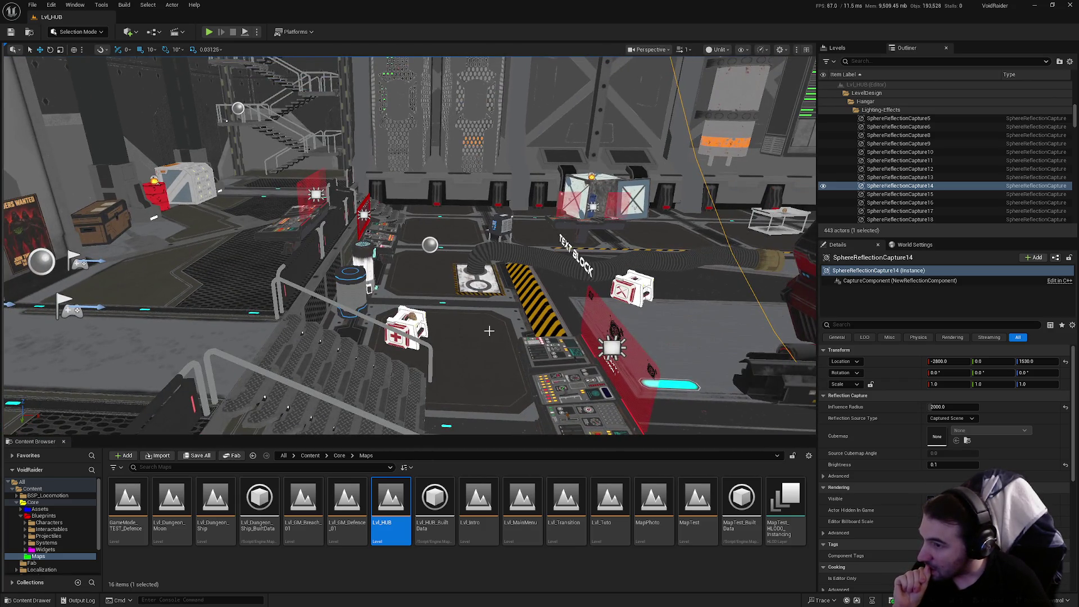
{"action": "left_click_drag", "start_coordinate": [489, 330], "coordinate": [457, 328]}
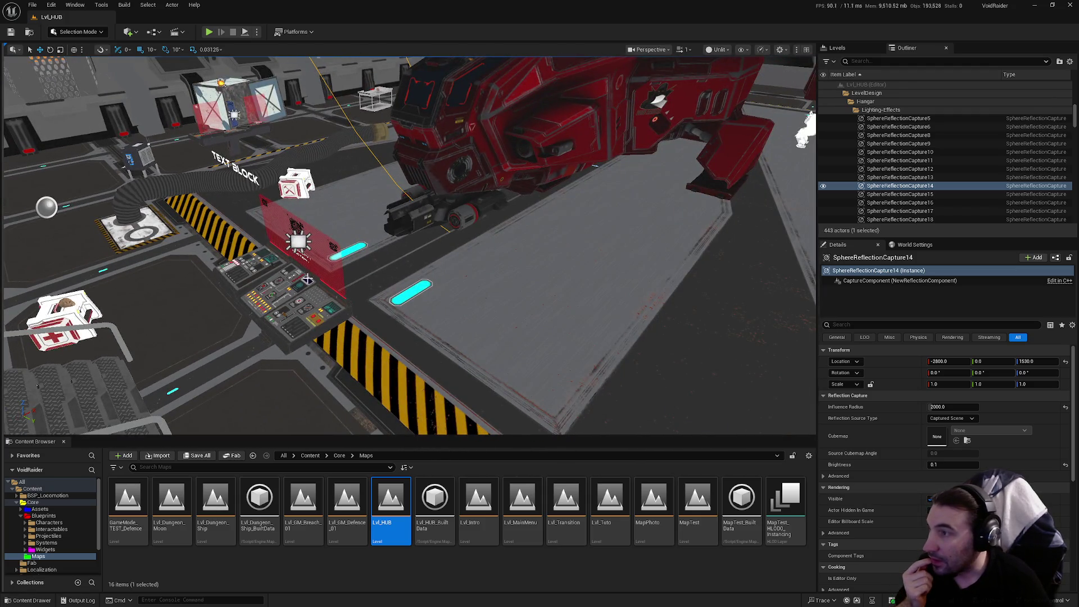
{"action": "left_click", "coordinate": [209, 32]}
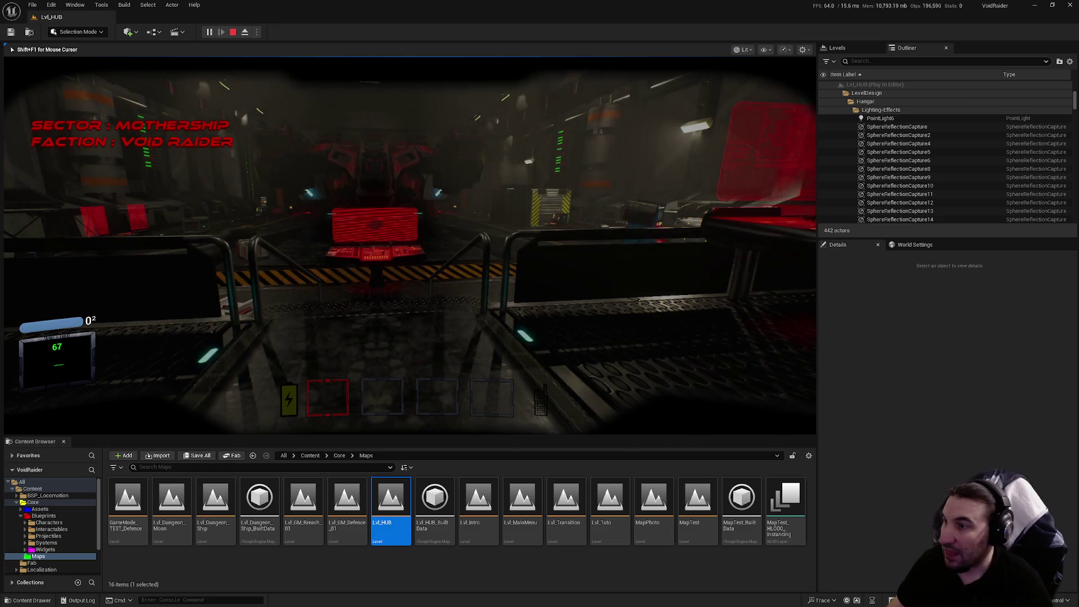
Walk along the hangar walkway to the red console and open the Items Shop.
{"action": "key", "text": "w"}
{"action": "key", "text": "w"}
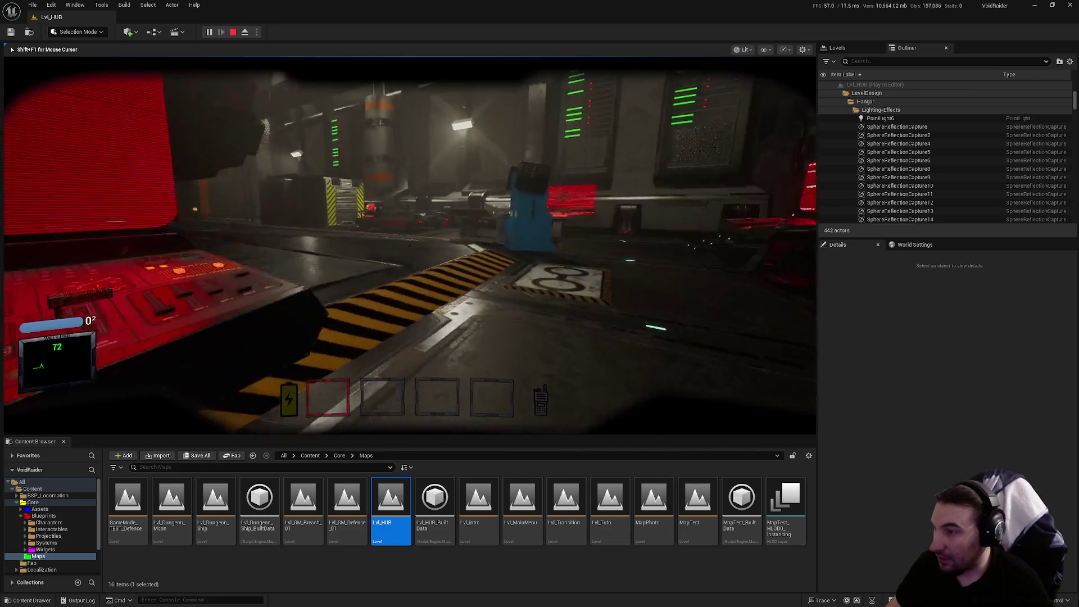
{"action": "key", "text": "w"}
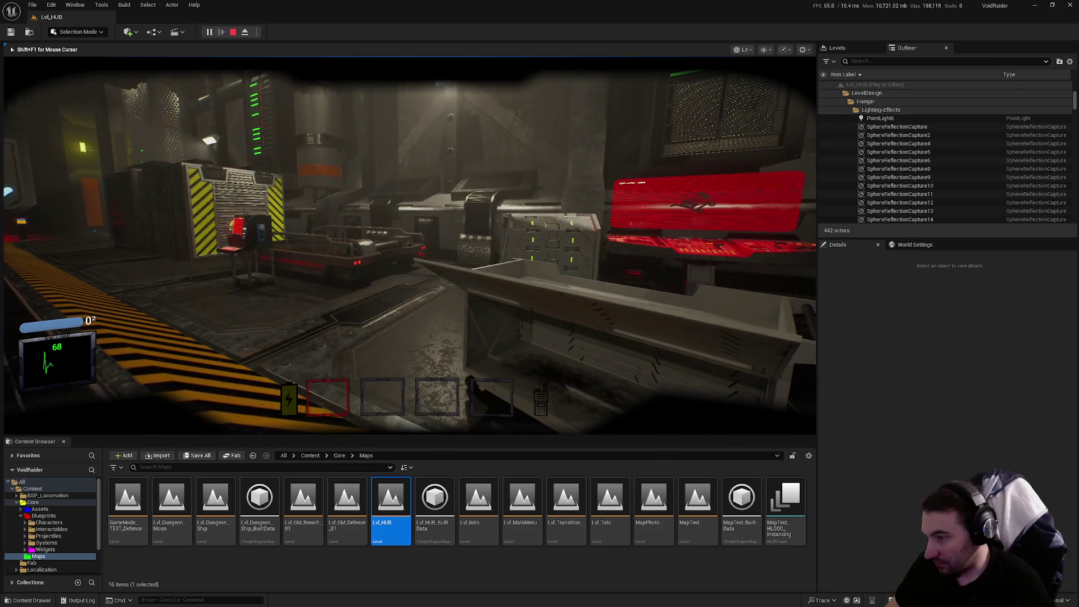
{"action": "key", "text": "w"}
{"action": "key", "text": "w"}
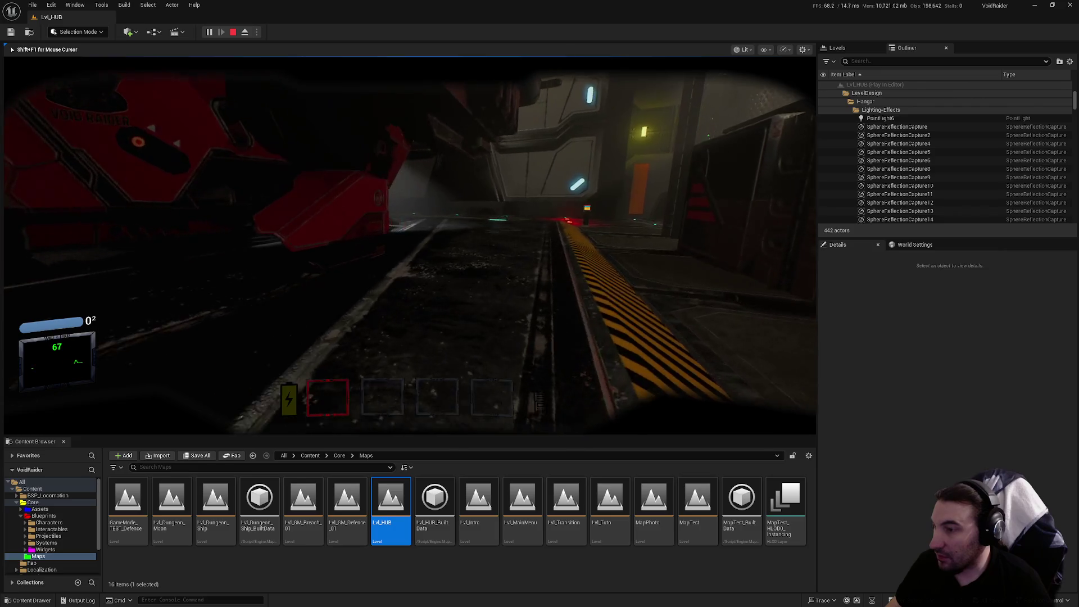
{"action": "key", "text": "w"}
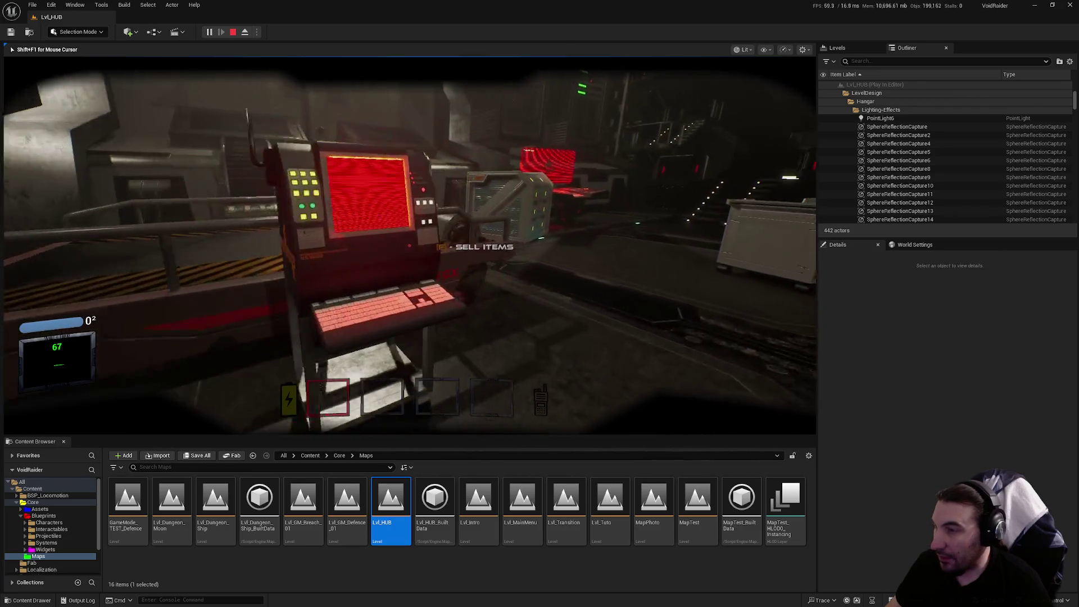
{"action": "key", "text": "e"}
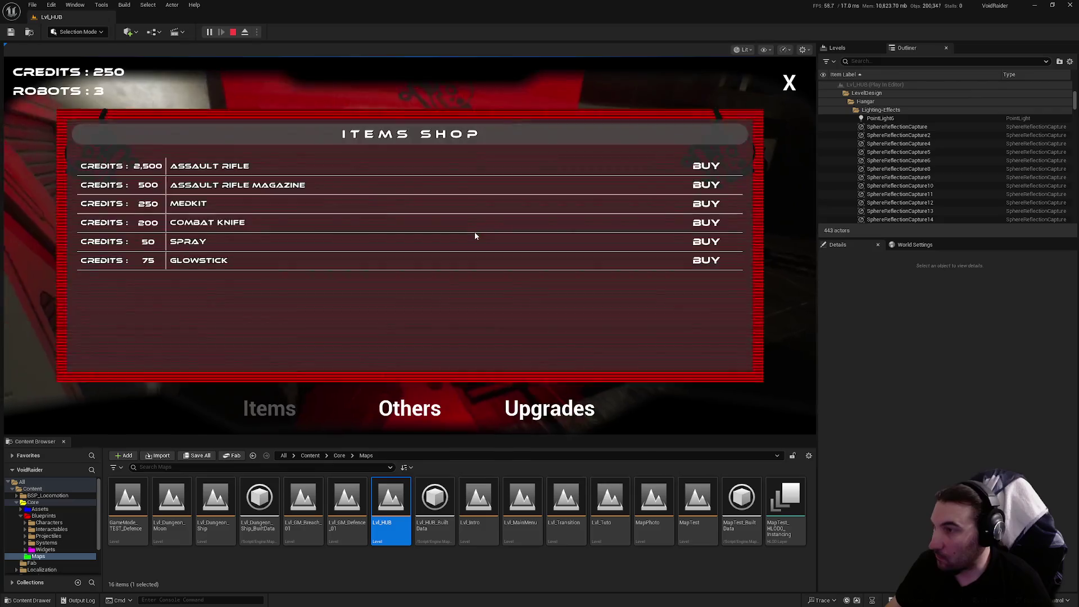
{"action": "left_click", "coordinate": [786, 100]}
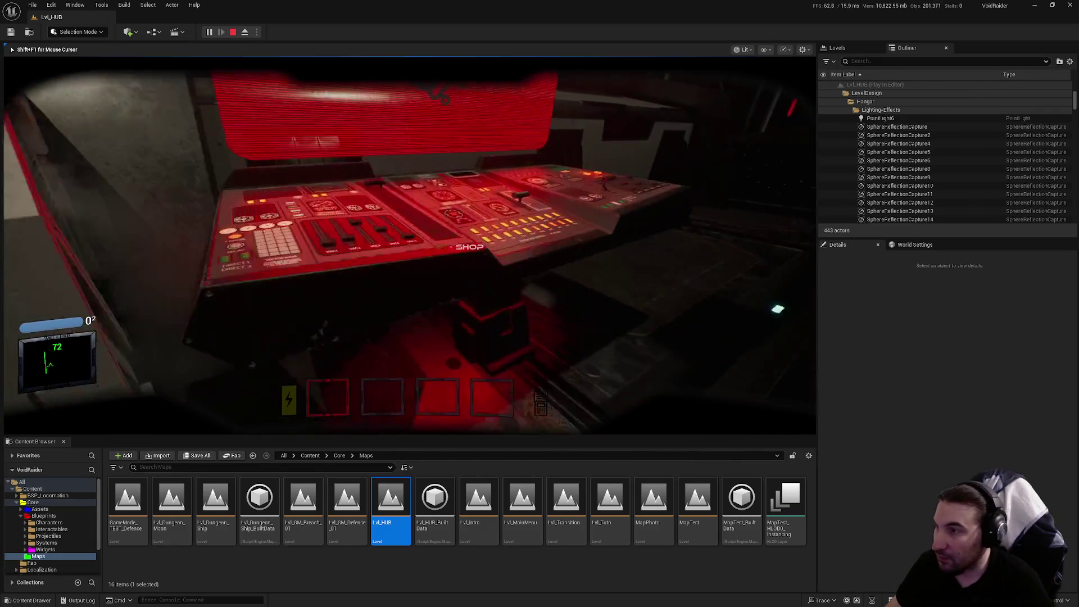
Buy the Combat Knife for 200 credits, leaving 50, and swing it twice.
{"action": "key", "text": "e"}
{"action": "left_click", "coordinate": [723, 221]}
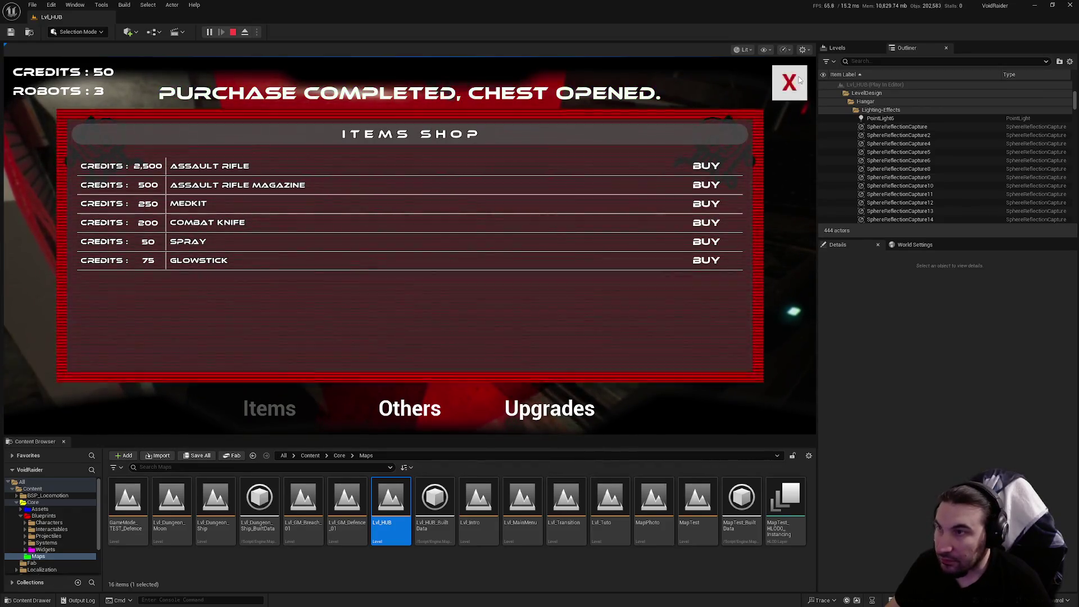
{"action": "left_click", "coordinate": [789, 83]}
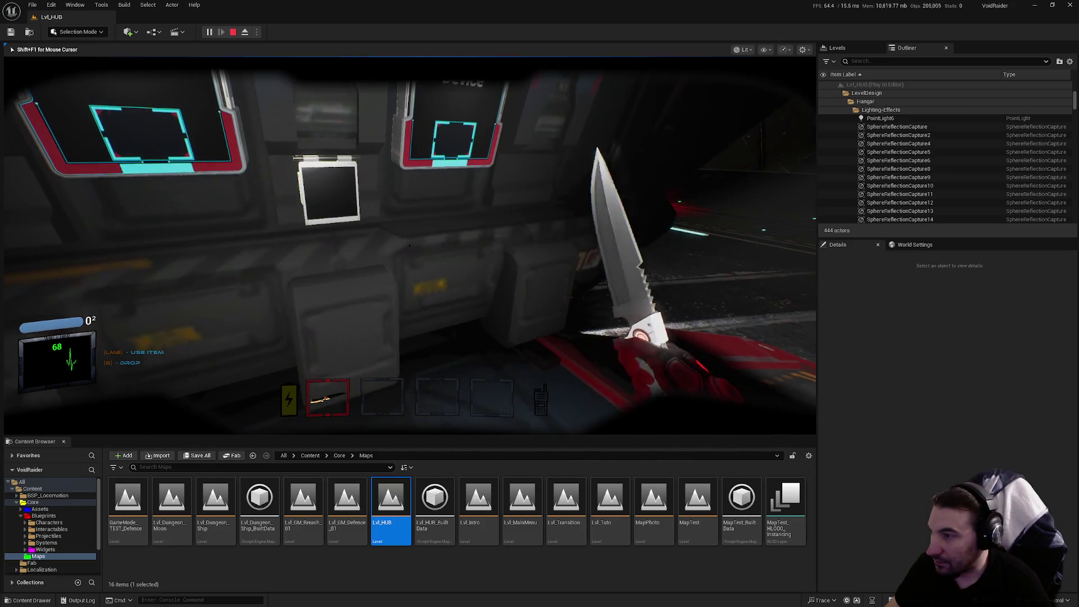
{"action": "left_click", "coordinate": [410, 246]}
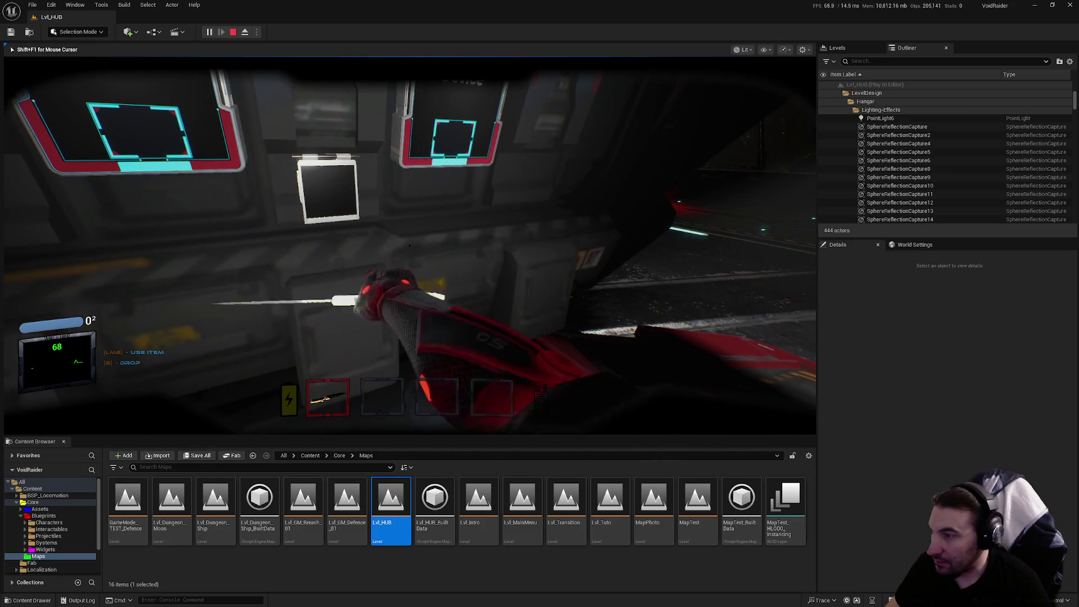
{"action": "left_click", "coordinate": [410, 246]}
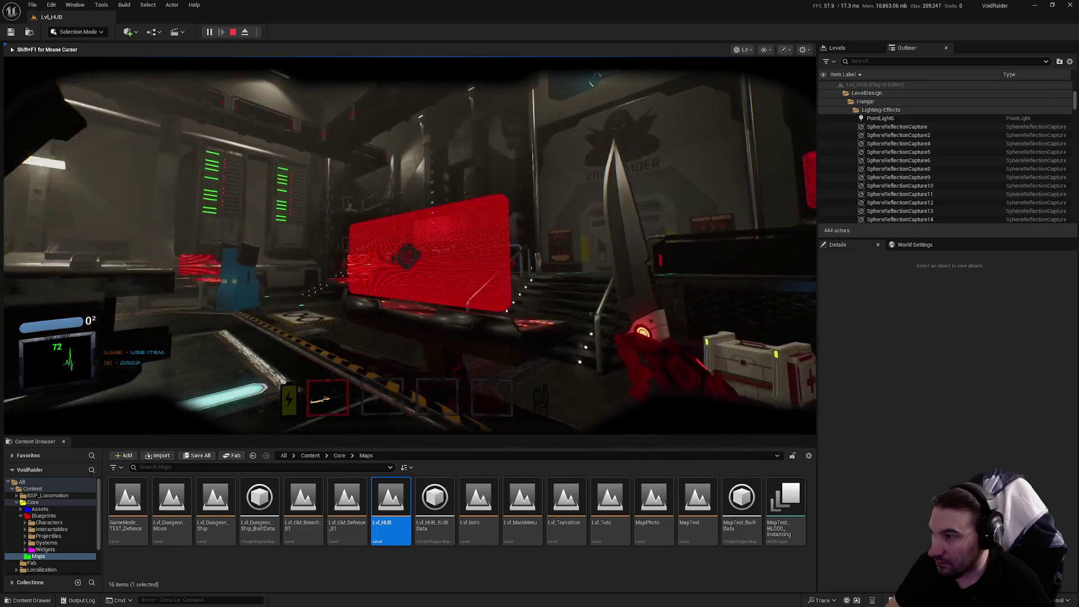
Validate the moon expedition at the Expeditions terminal and board the ship.
{"action": "key", "text": "e"}
{"action": "left_click", "coordinate": [155, 305]}
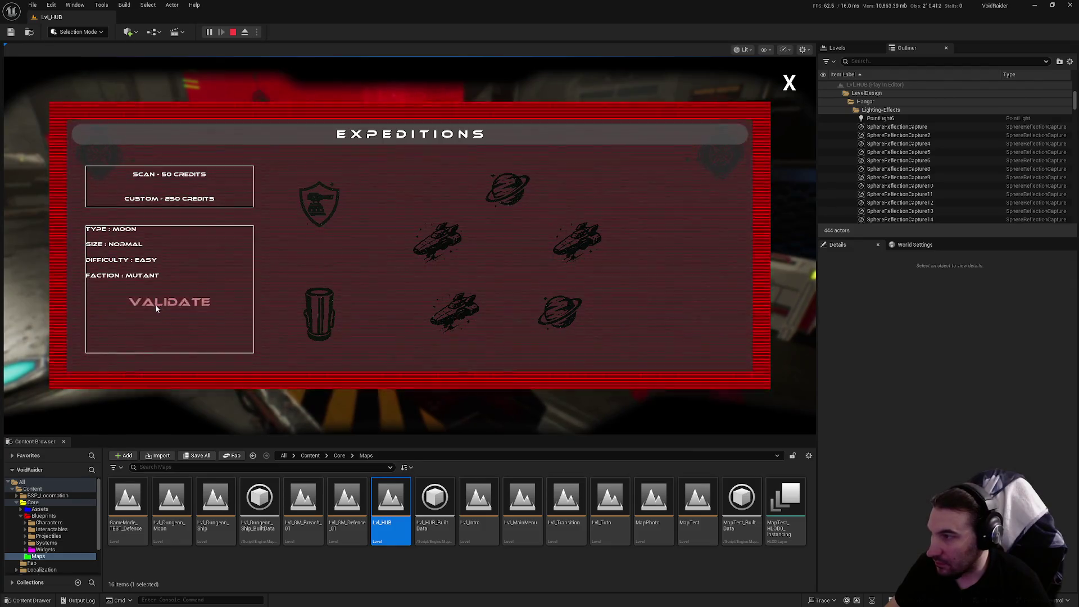
{"action": "key", "text": "w"}
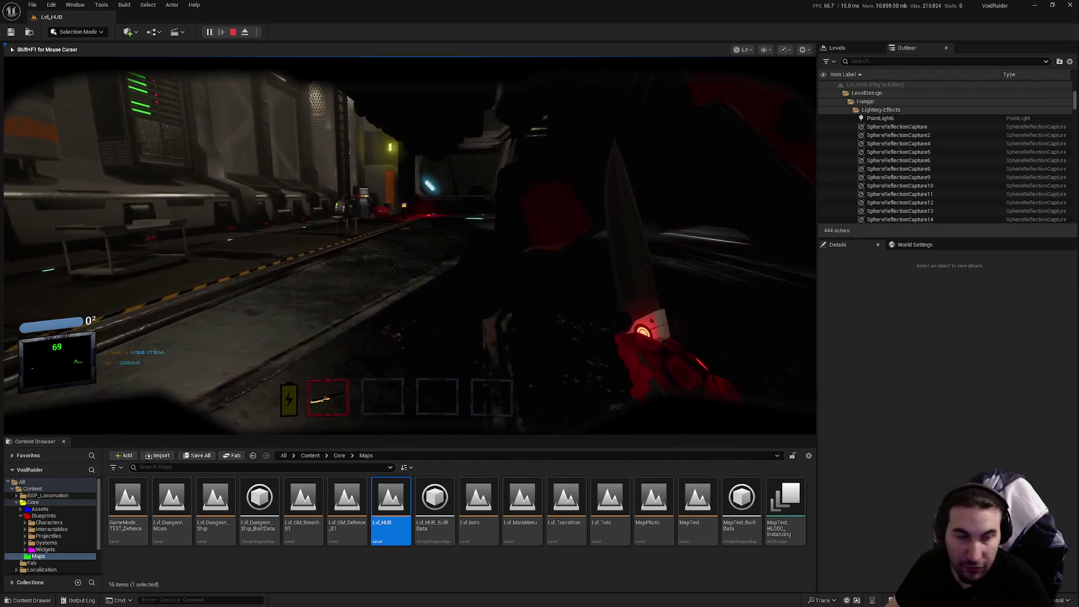
{"action": "key", "text": "w"}
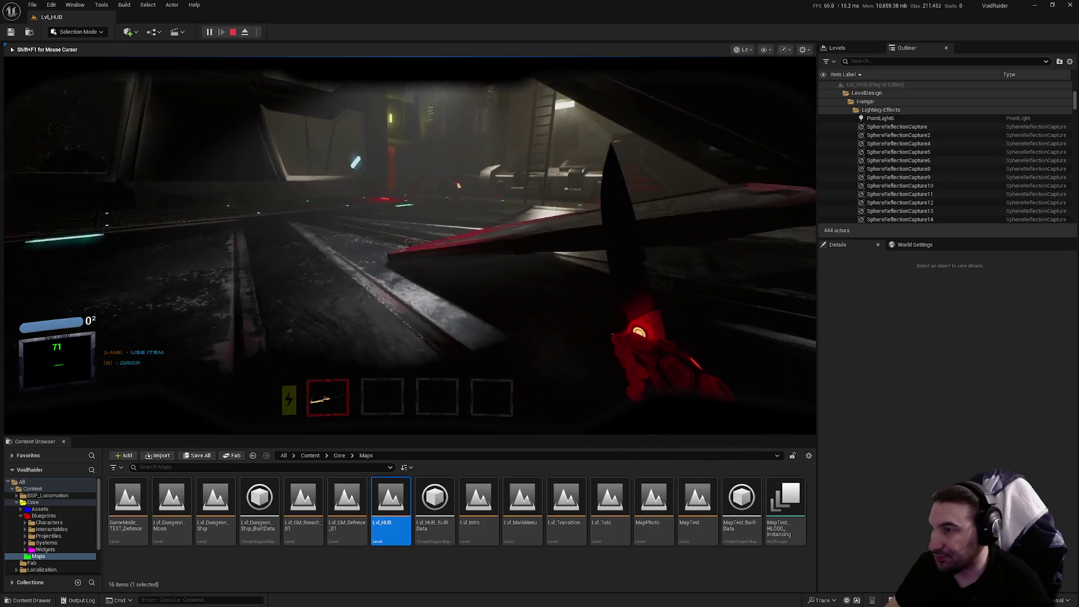
{"action": "key", "text": "w"}
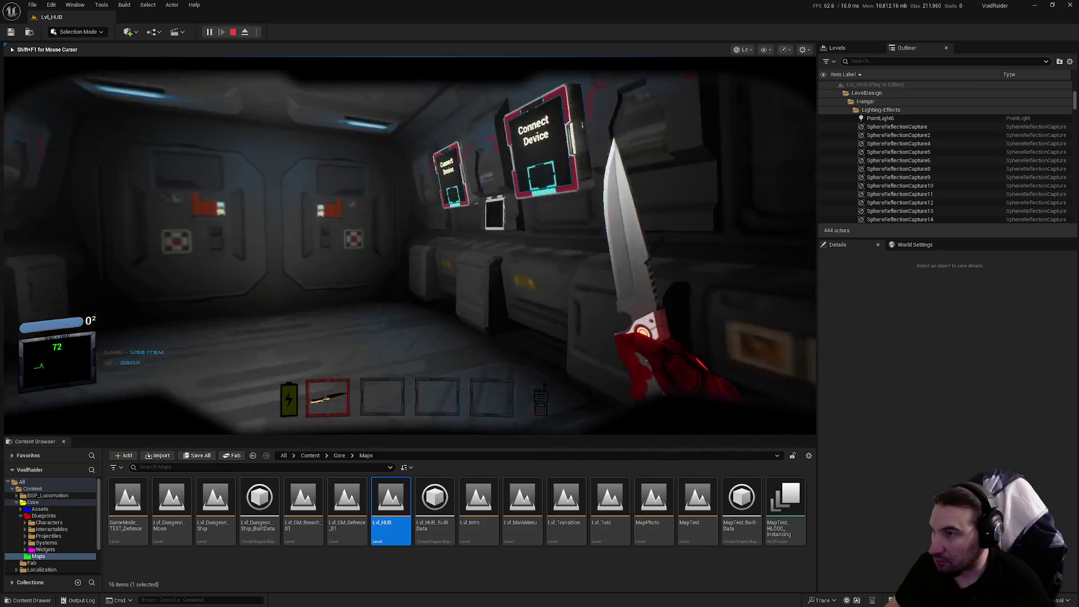
{"action": "key", "text": "w"}
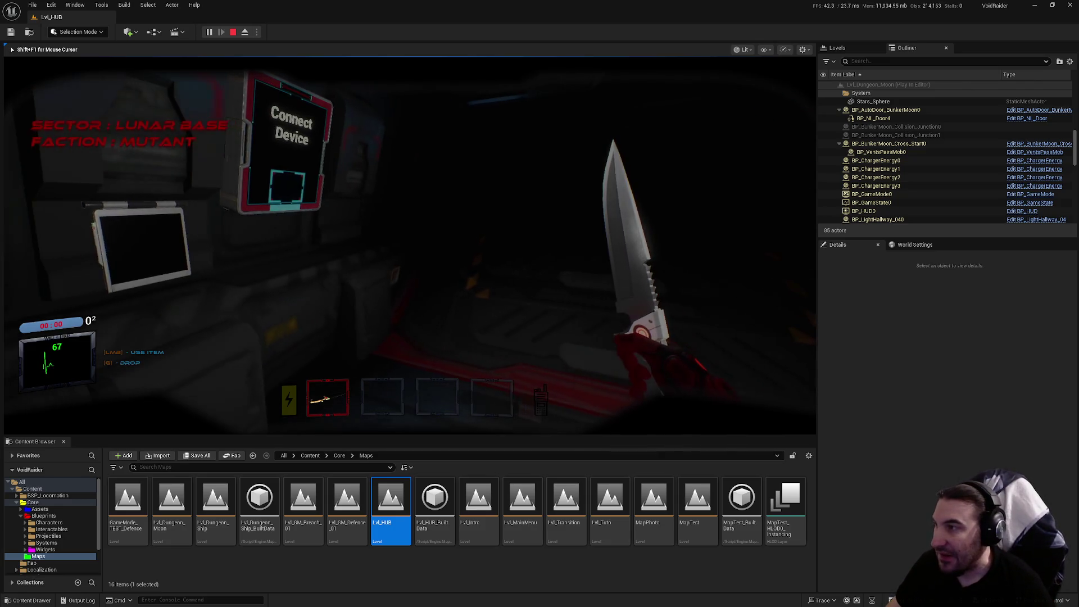
Walk across the moon surface past the radio tower to the bunker entrance.
{"action": "key", "text": "w"}
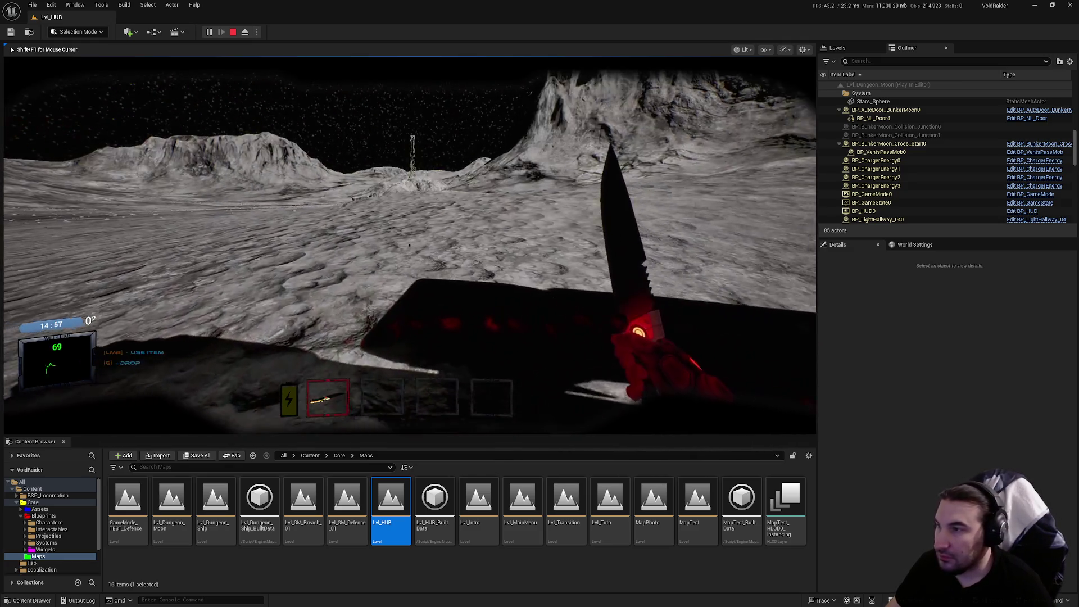
{"action": "mouse_move", "coordinate": [409, 245]}
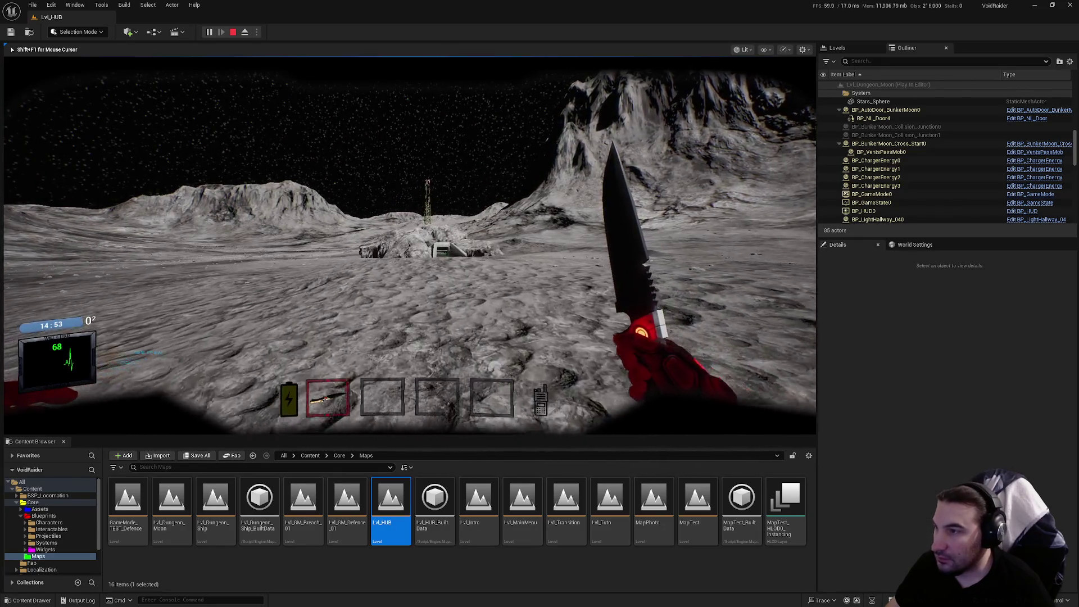
{"action": "key", "text": "w"}
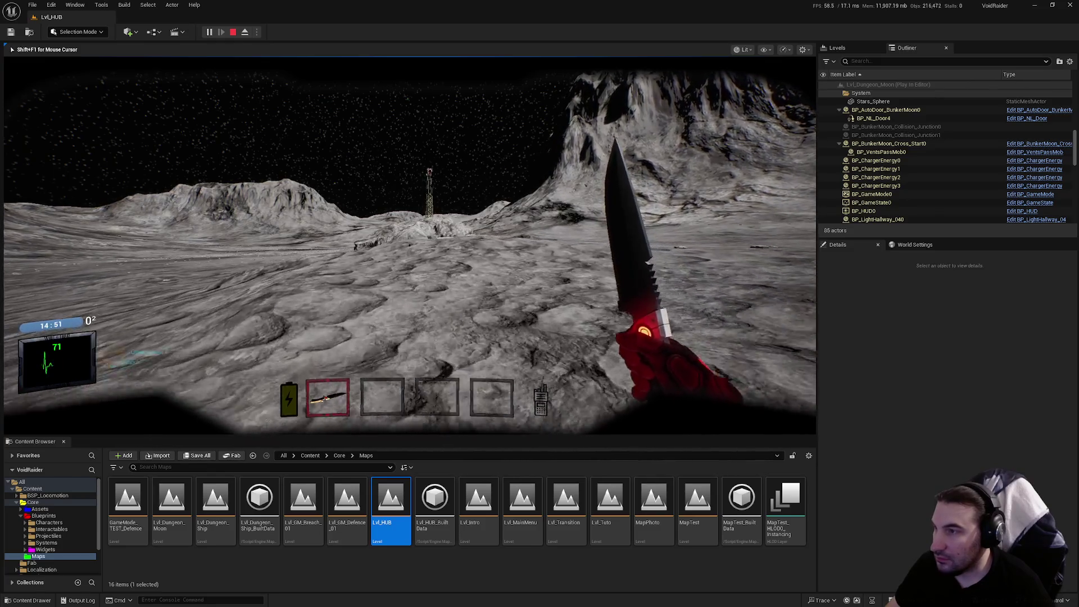
{"action": "key", "text": "w"}
{"action": "key", "text": "w"}
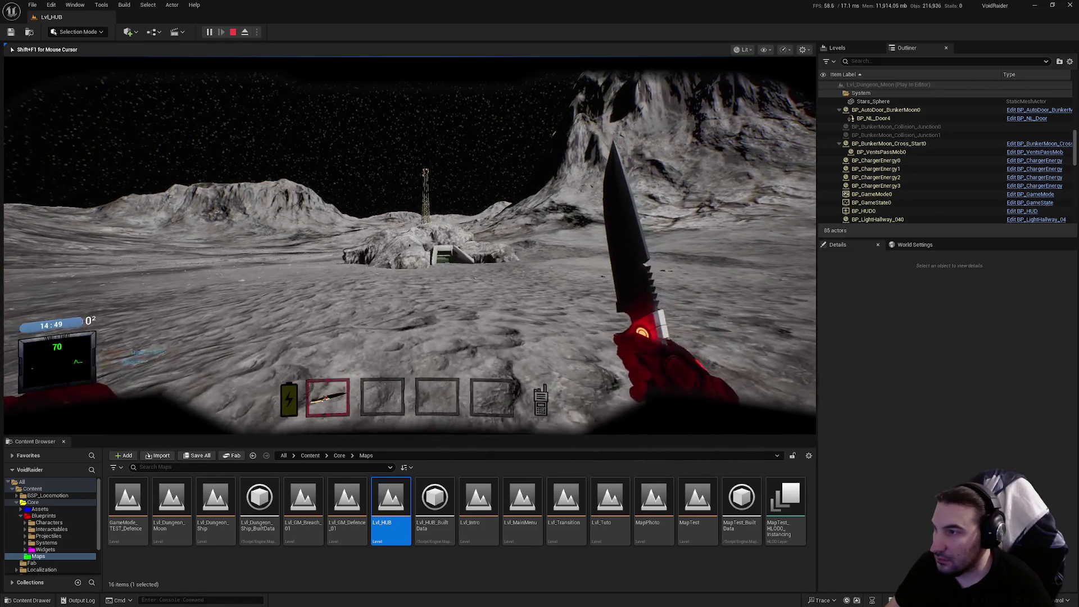
{"action": "key", "text": "w"}
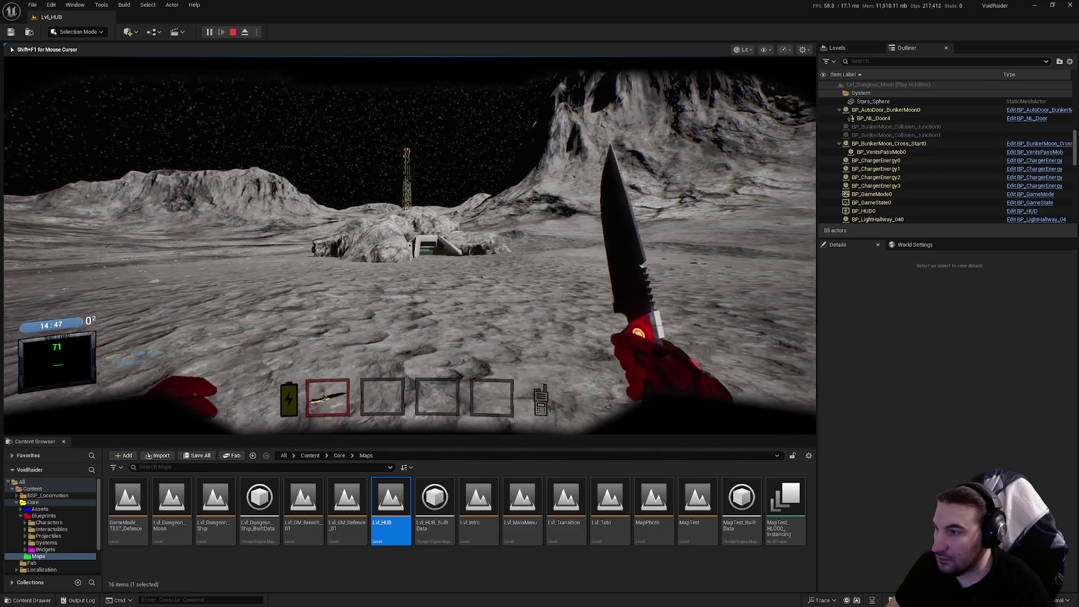
{"action": "key", "text": "w"}
{"action": "key", "text": "w"}
{"action": "key", "text": "w"}
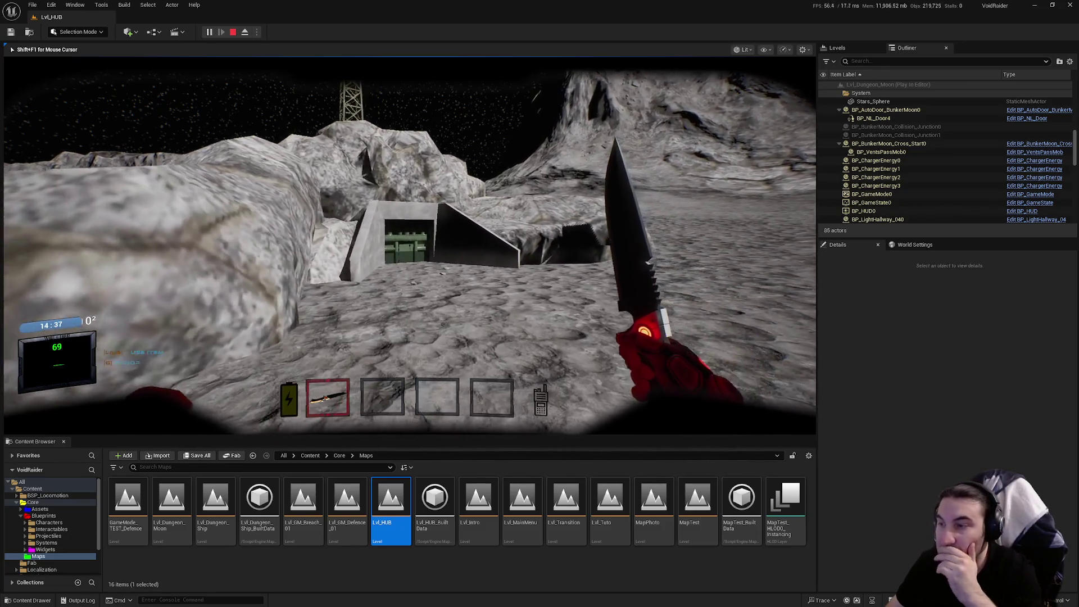
{"action": "key", "text": "w"}
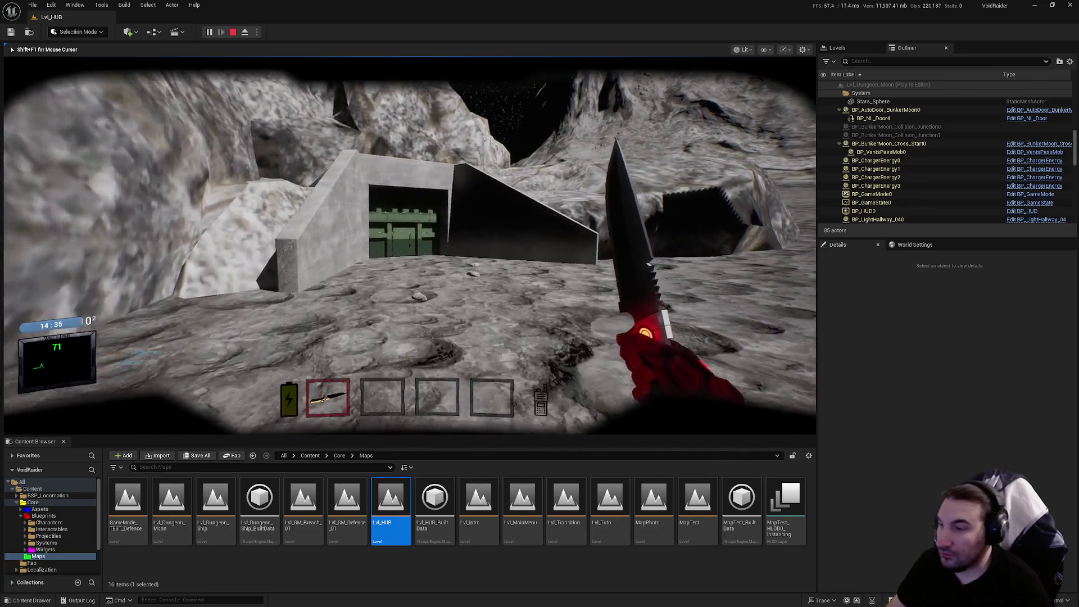
{"action": "key", "text": "w"}
{"action": "key", "text": "w"}
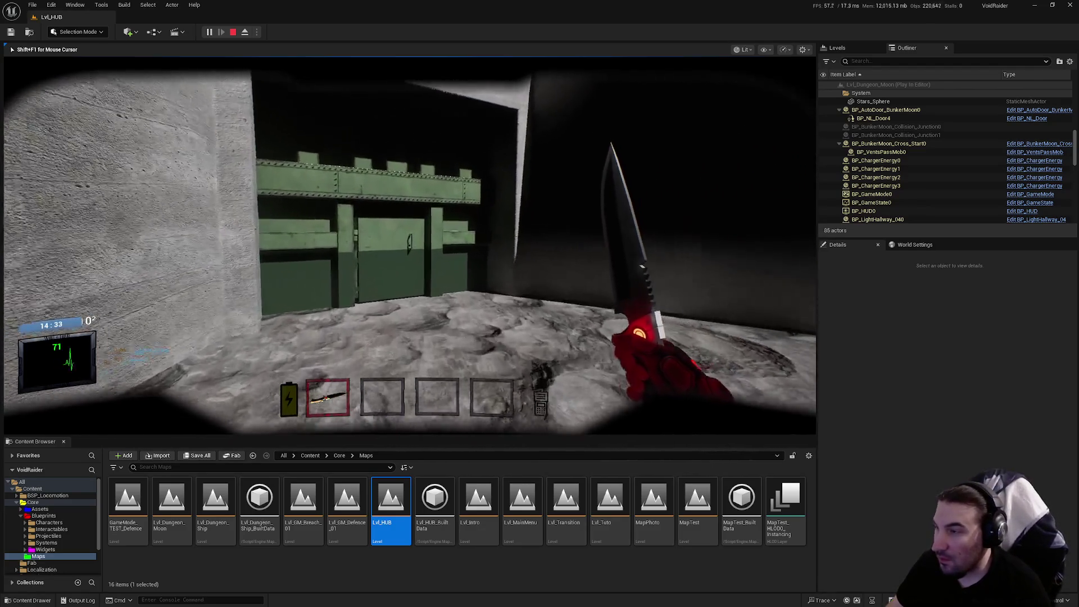
{"action": "key", "text": "w"}
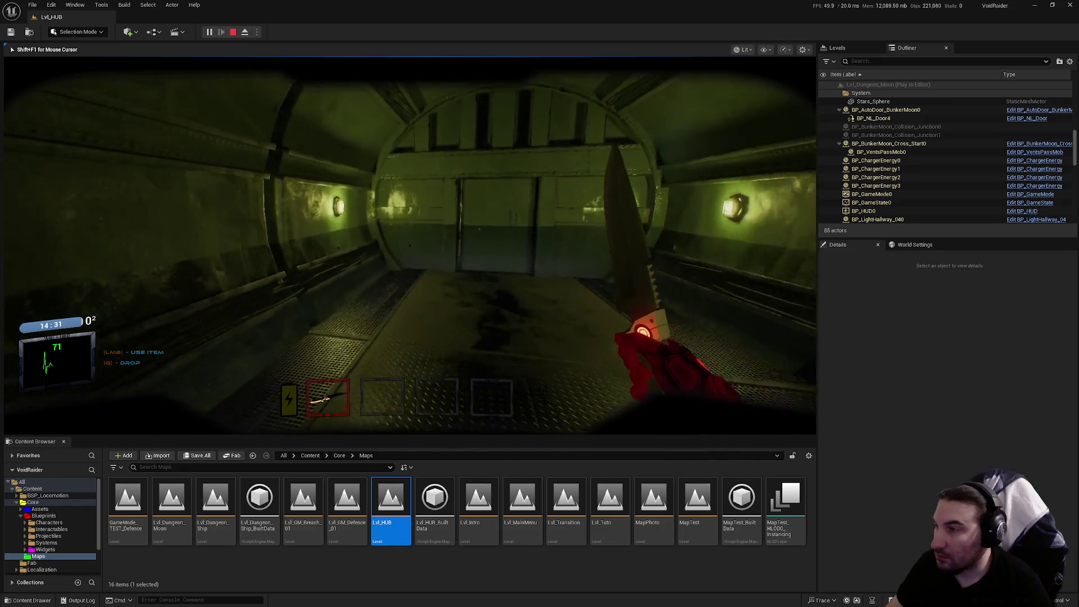
Open the bunker doors with F and follow the green-lit corridors to the tiled room.
{"action": "key", "text": "w"}
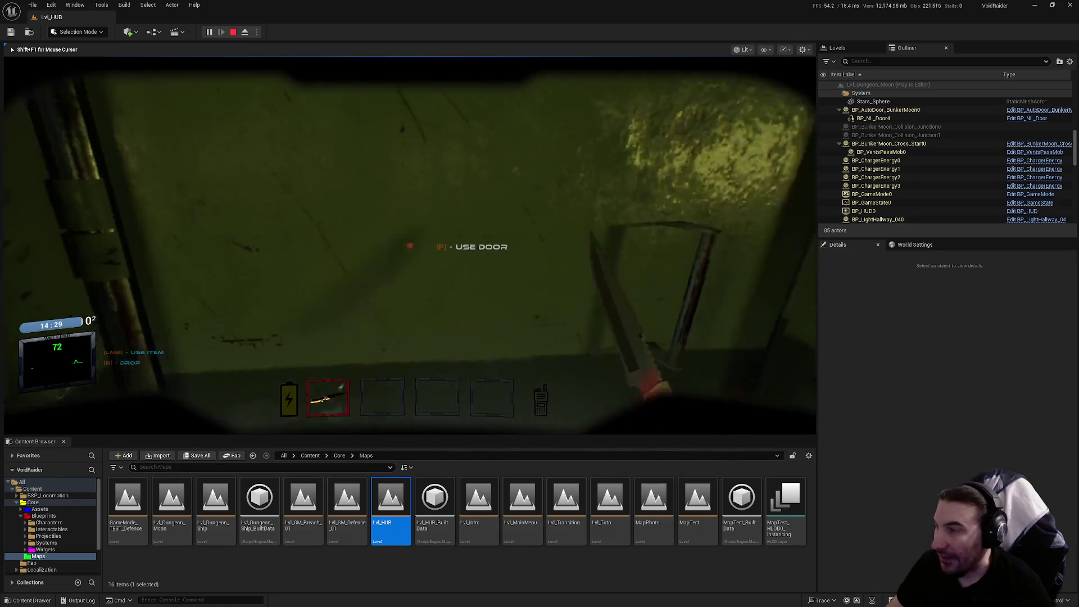
{"action": "key", "text": "f"}
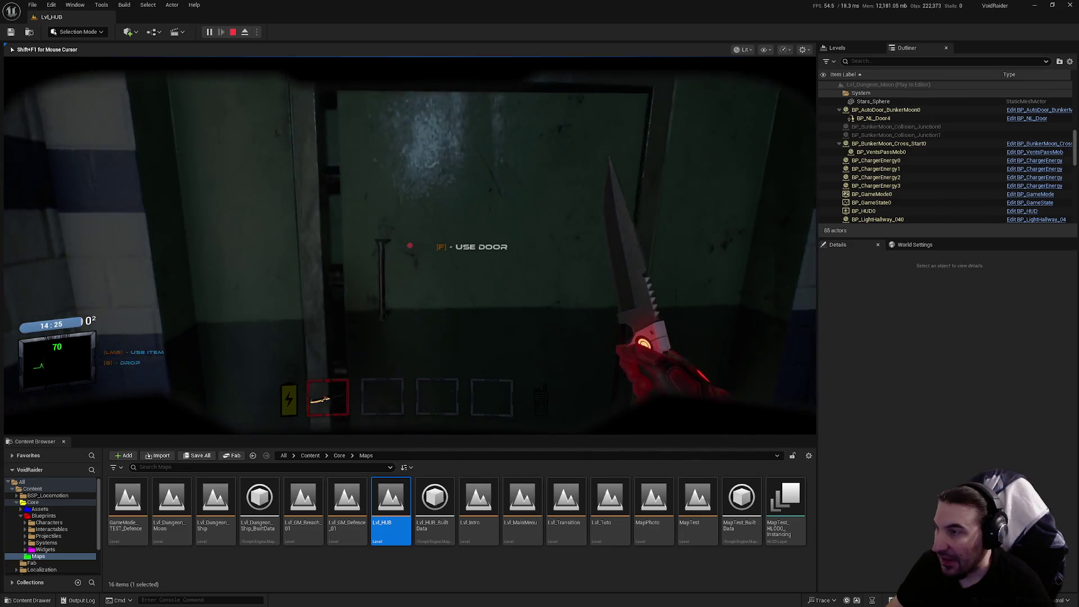
{"action": "key", "text": "f"}
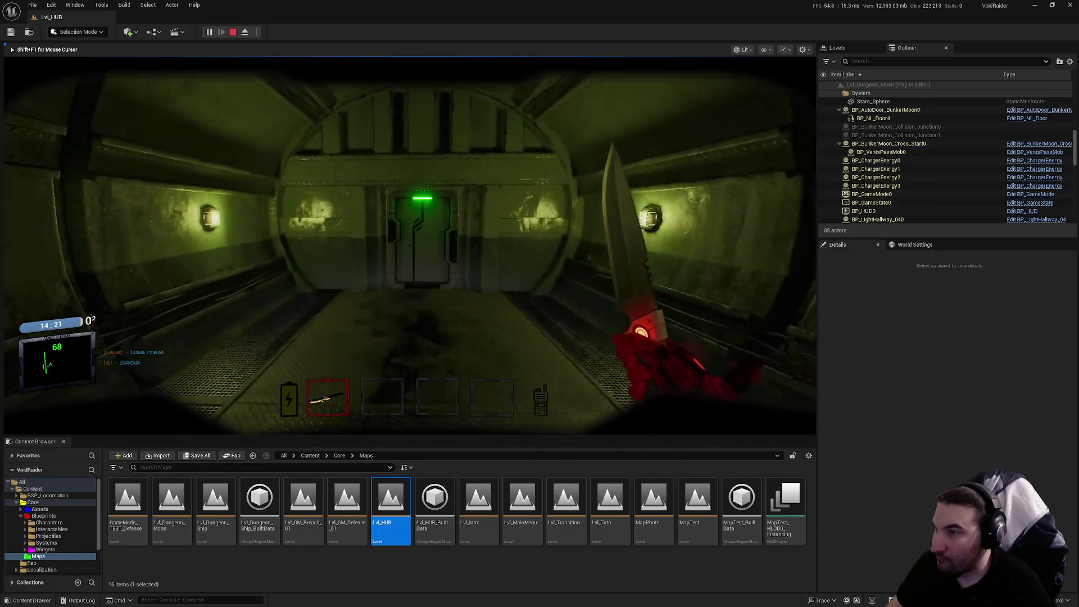
{"action": "key", "text": "w"}
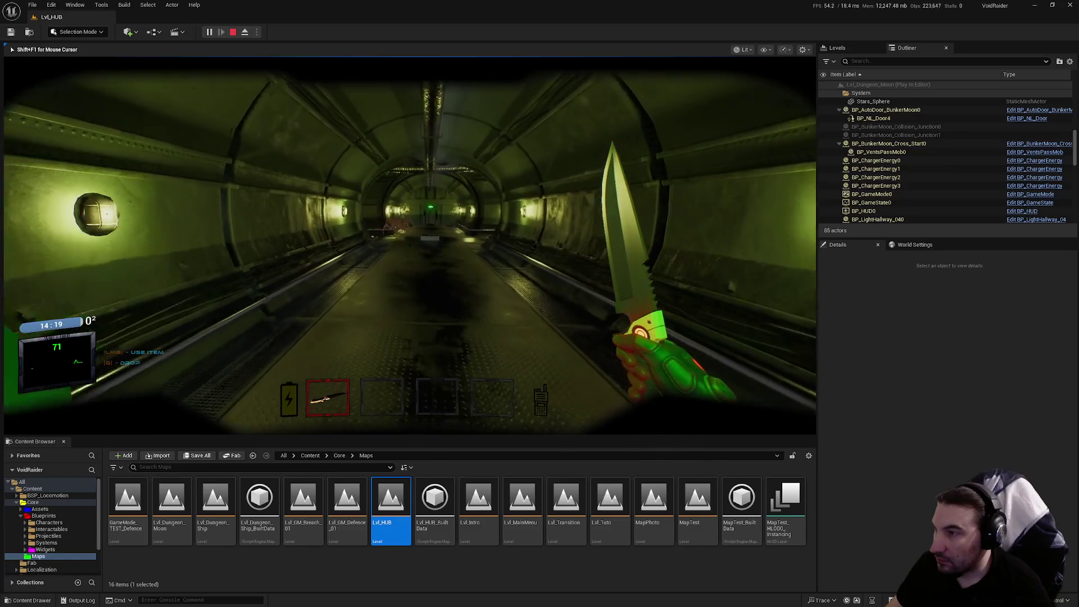
{"action": "key", "text": "w"}
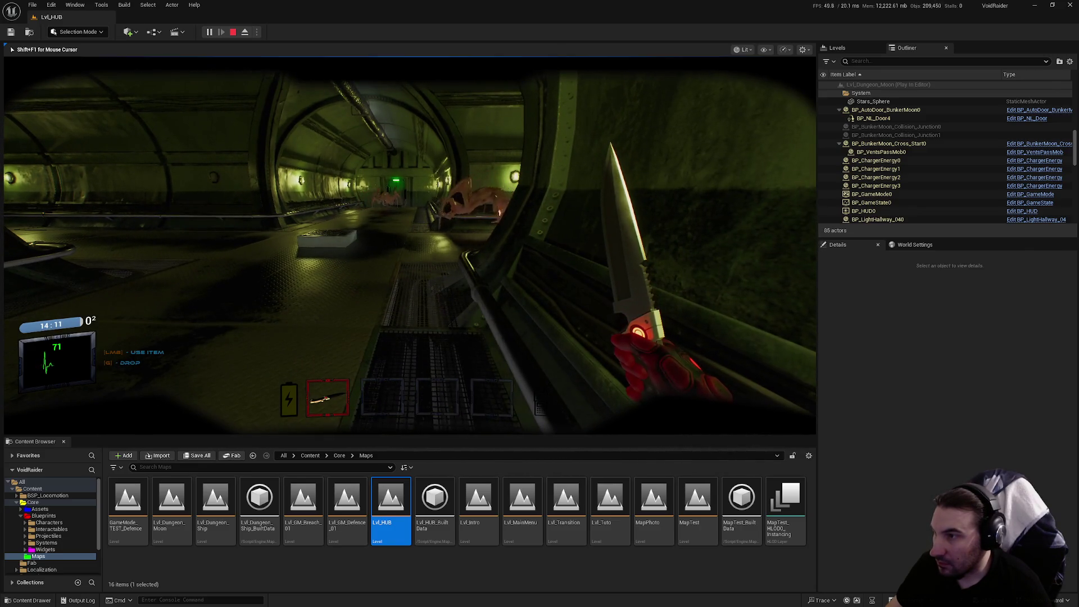
{"action": "key", "text": "w"}
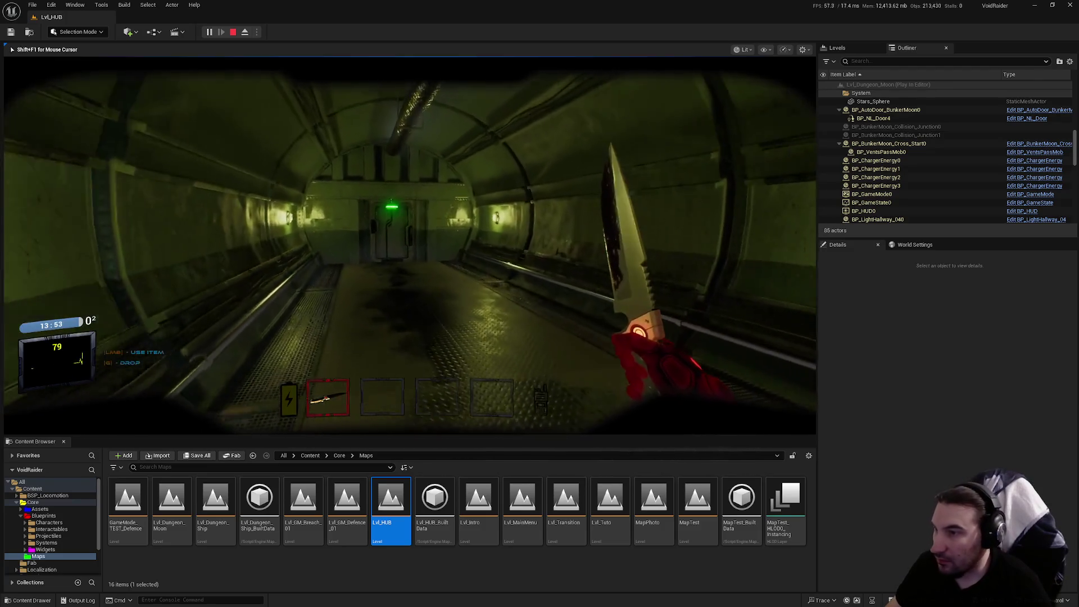
{"action": "key", "text": "f"}
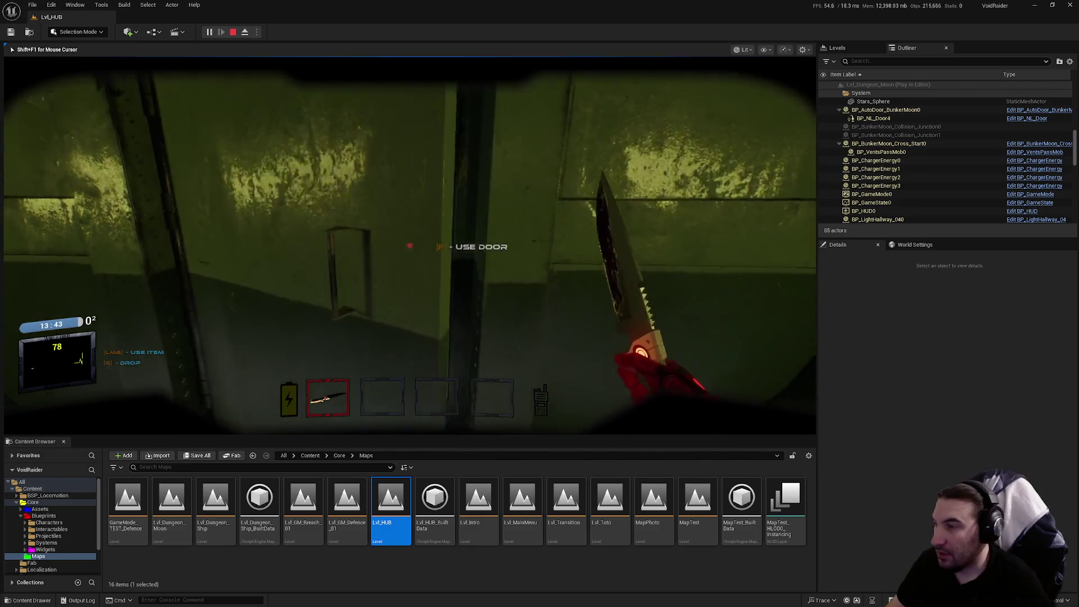
{"action": "key", "text": "f"}
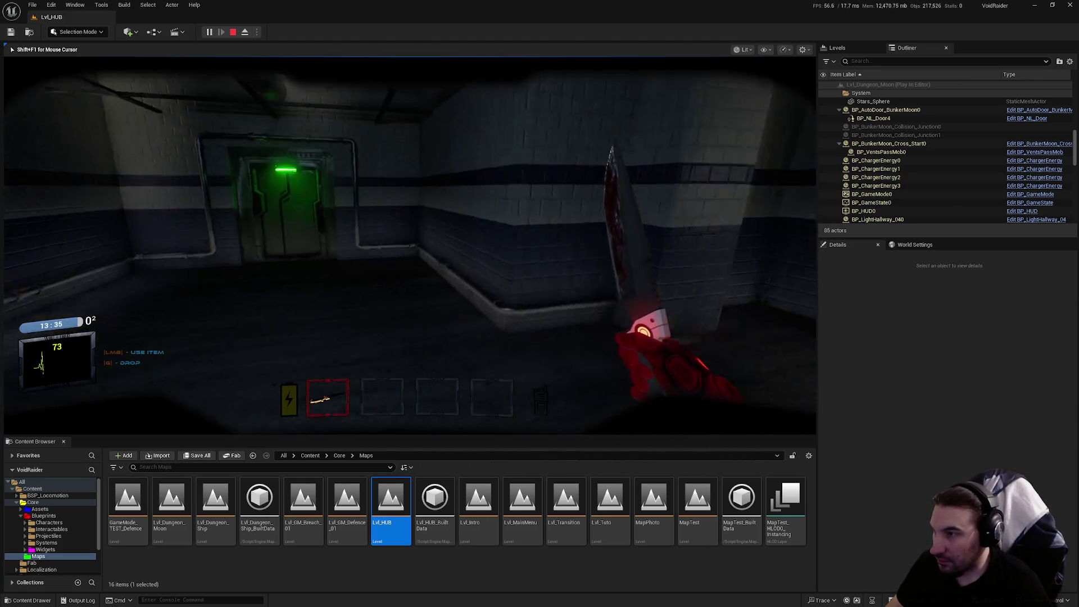
Walk to the table in the tiled room and switch the held hotbar item with 2.
{"action": "key", "text": "w"}
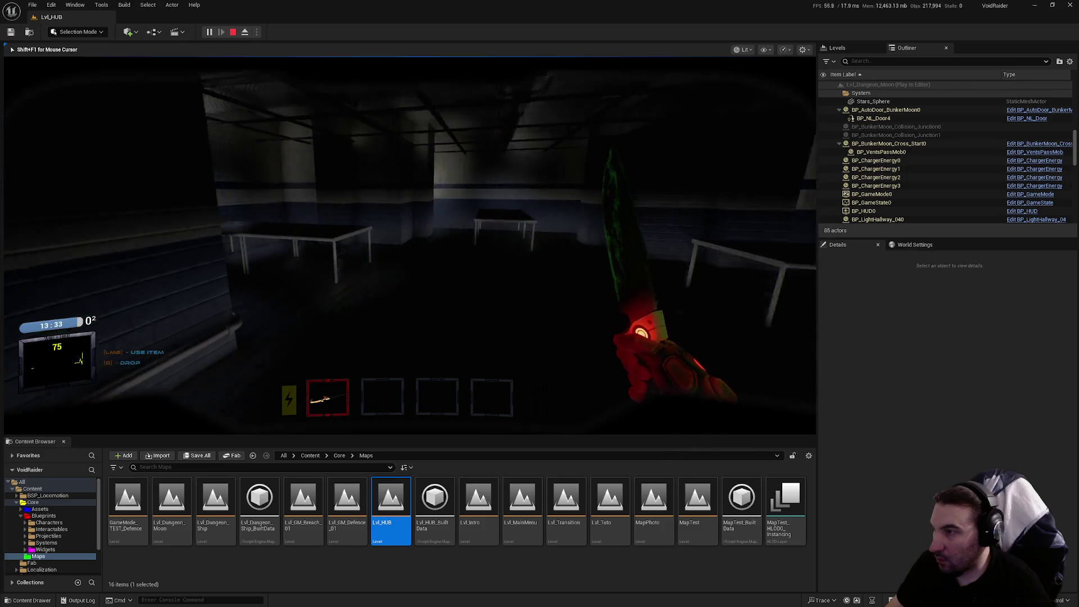
{"action": "key", "text": "w"}
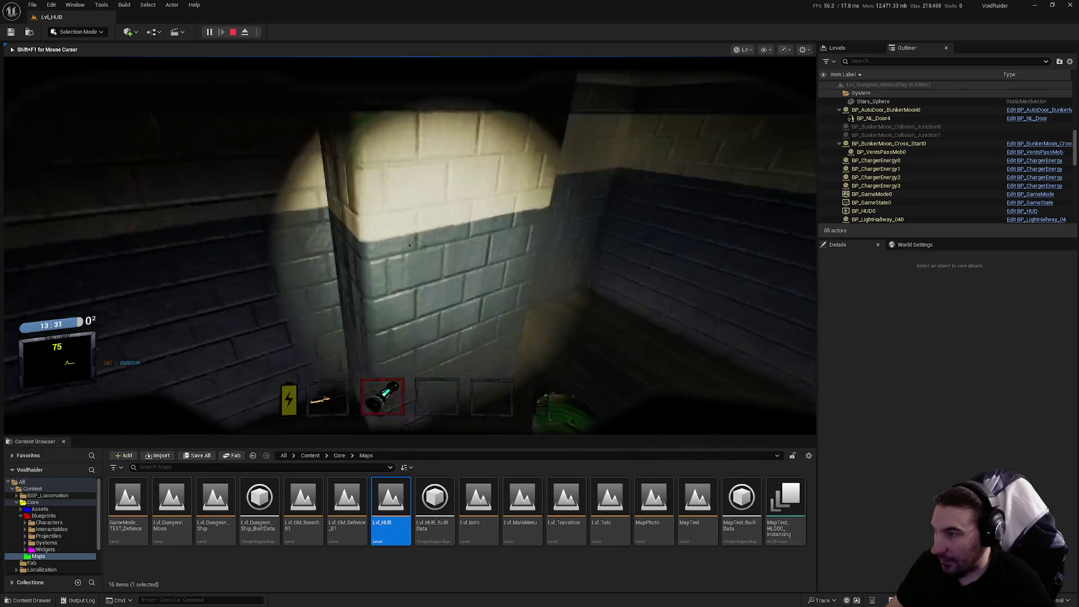
{"action": "key", "text": "2"}
{"action": "mouse_move", "coordinate": [409, 246]}
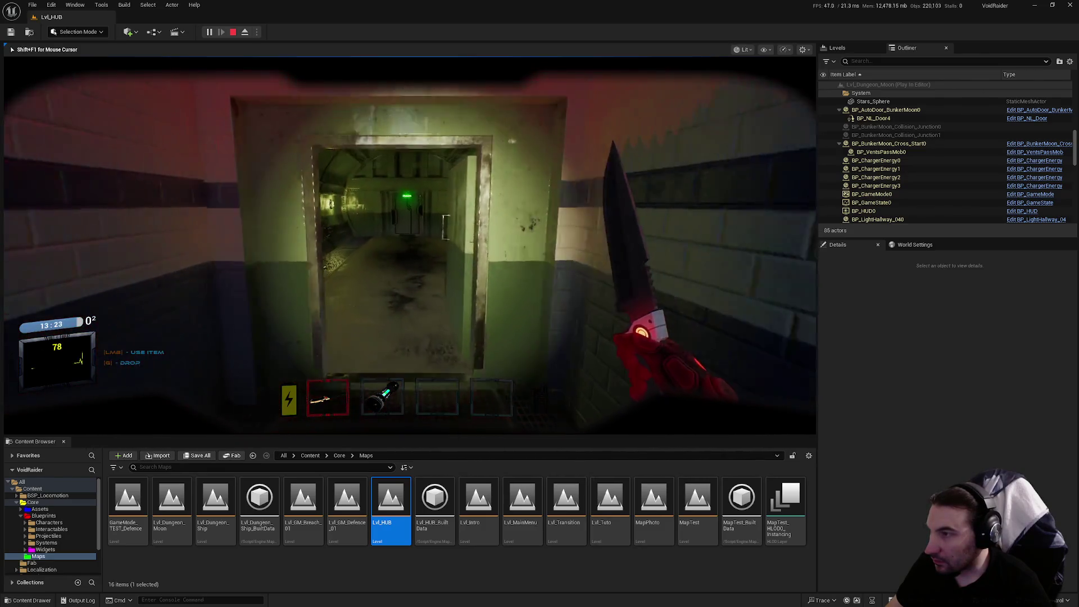
Go through the green tunnel, equip the knife, and approach the round vault door.
{"action": "key", "text": "w"}
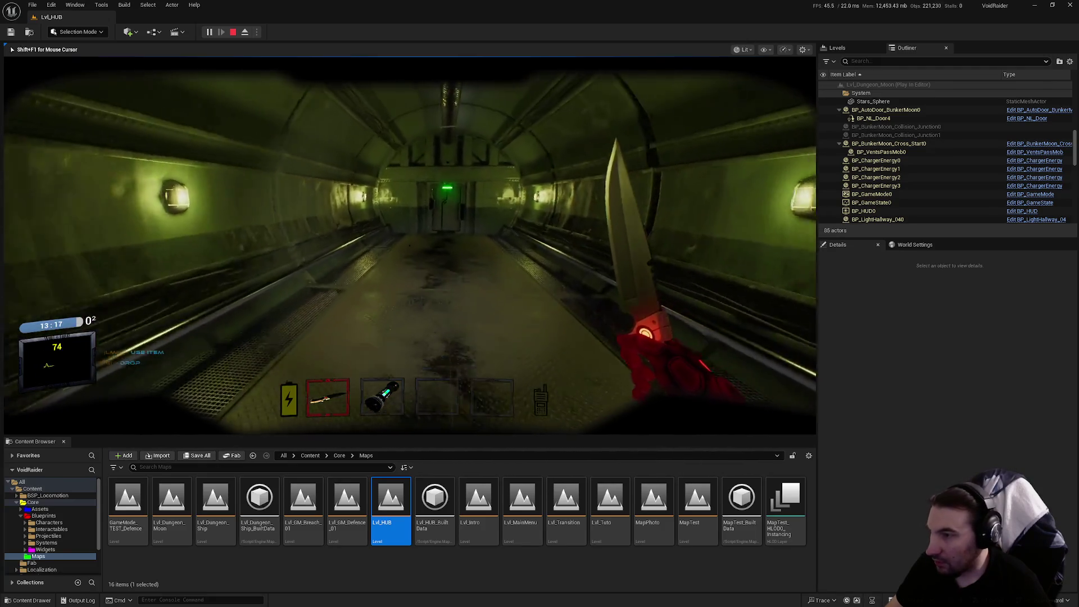
{"action": "key", "text": "w"}
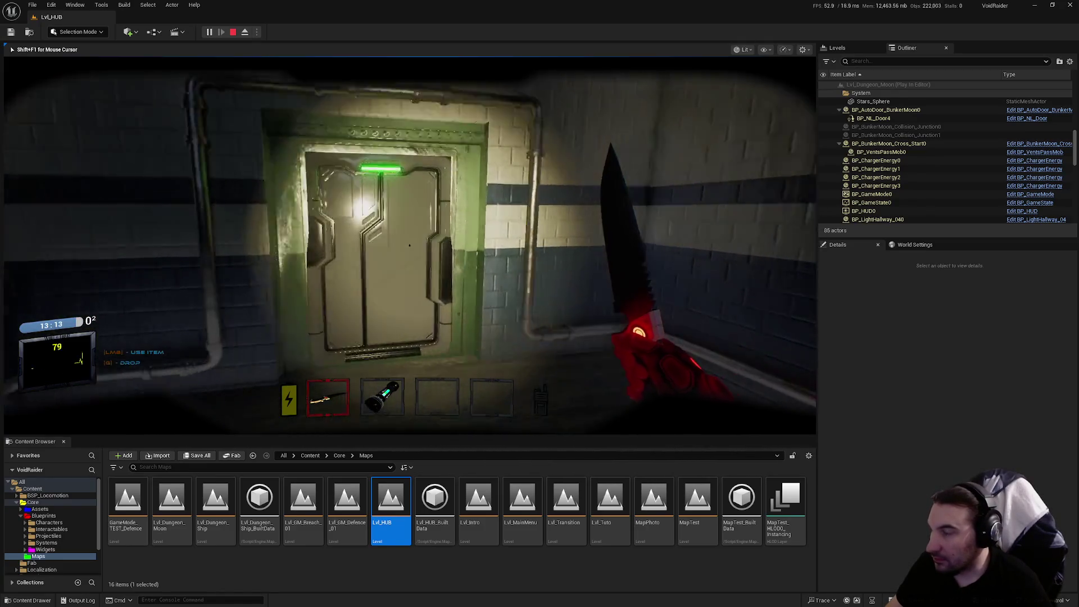
{"action": "key", "text": "w"}
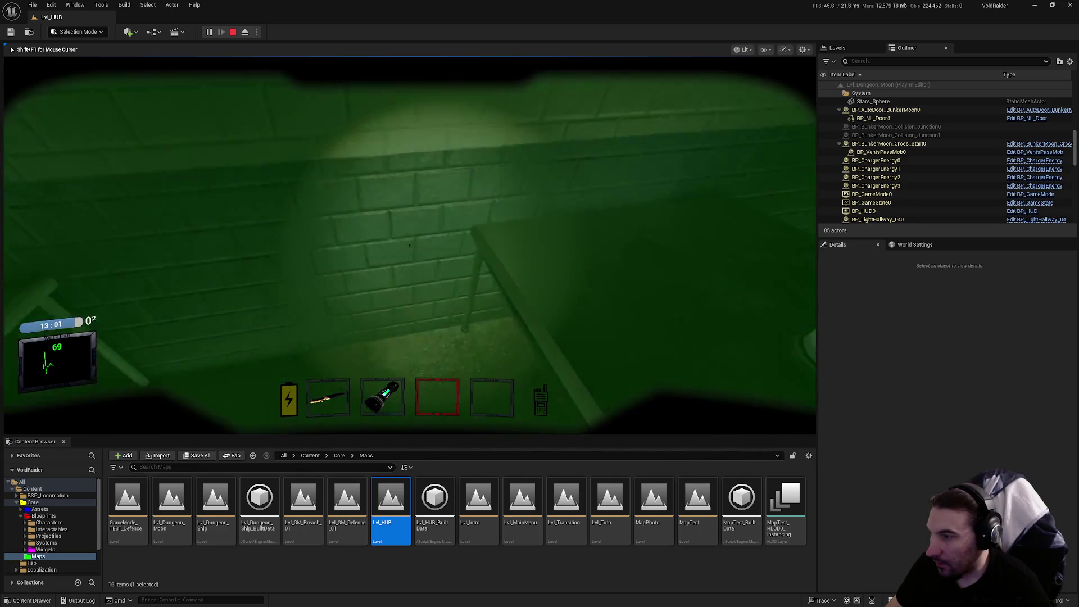
{"action": "key", "text": "2"}
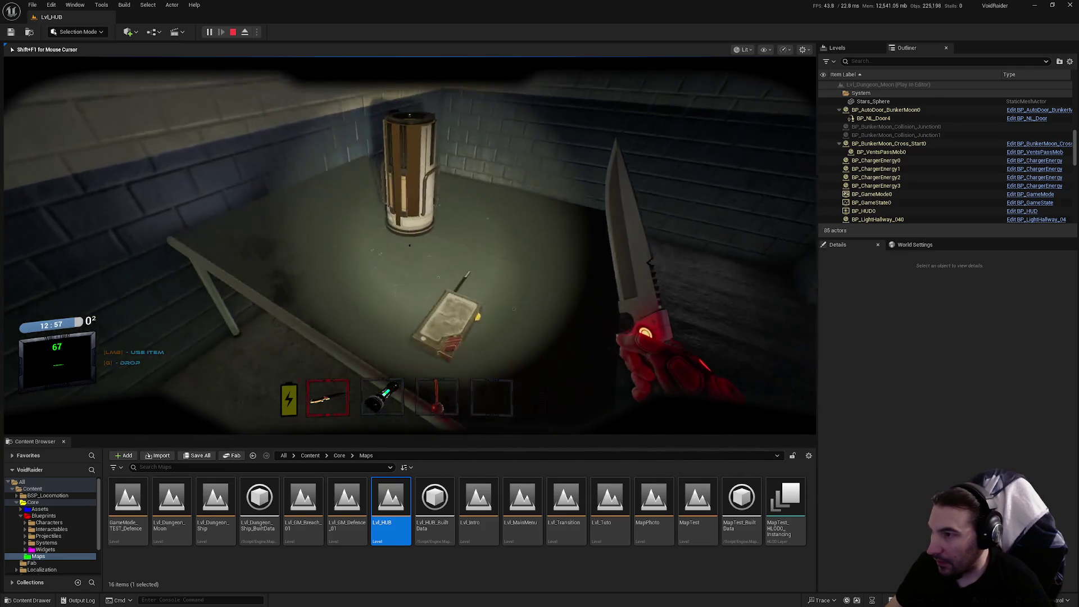
{"action": "key", "text": "w"}
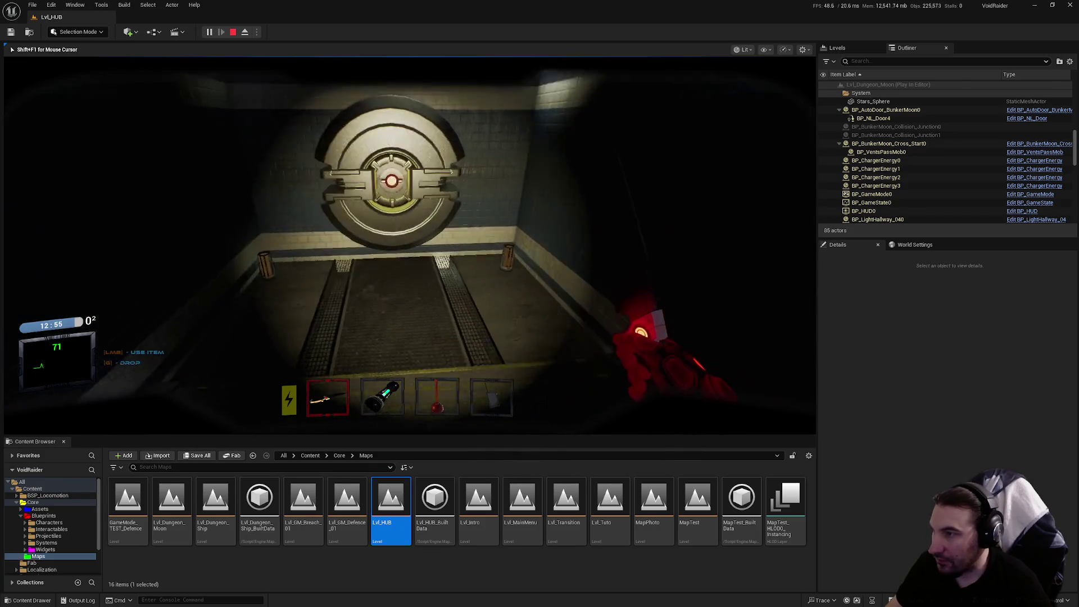
{"action": "key", "text": "w"}
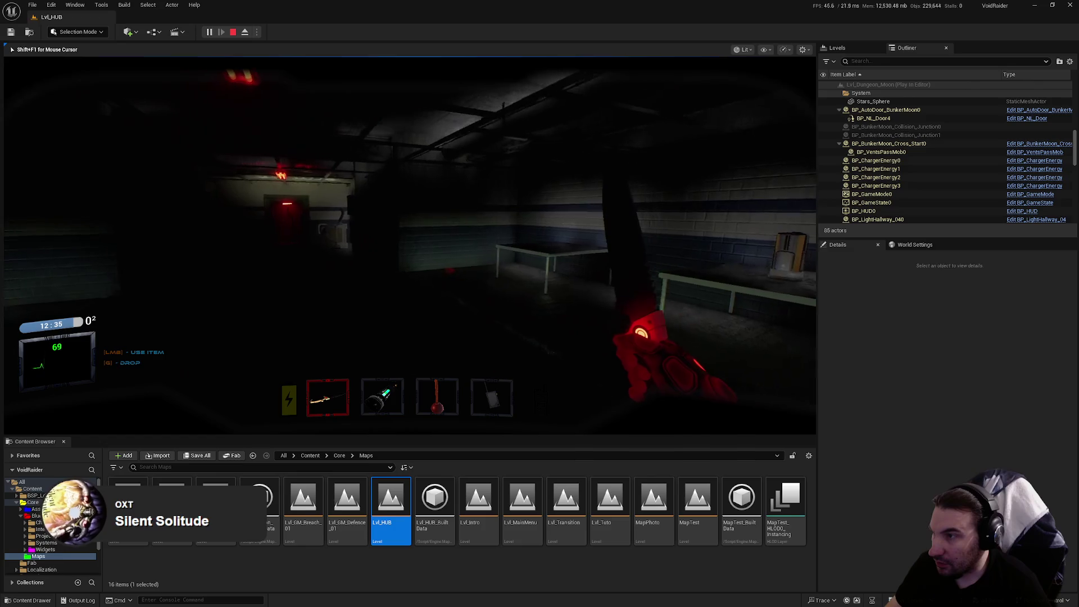
Pass through the two red doors into the dark room.
{"action": "key", "text": "w"}
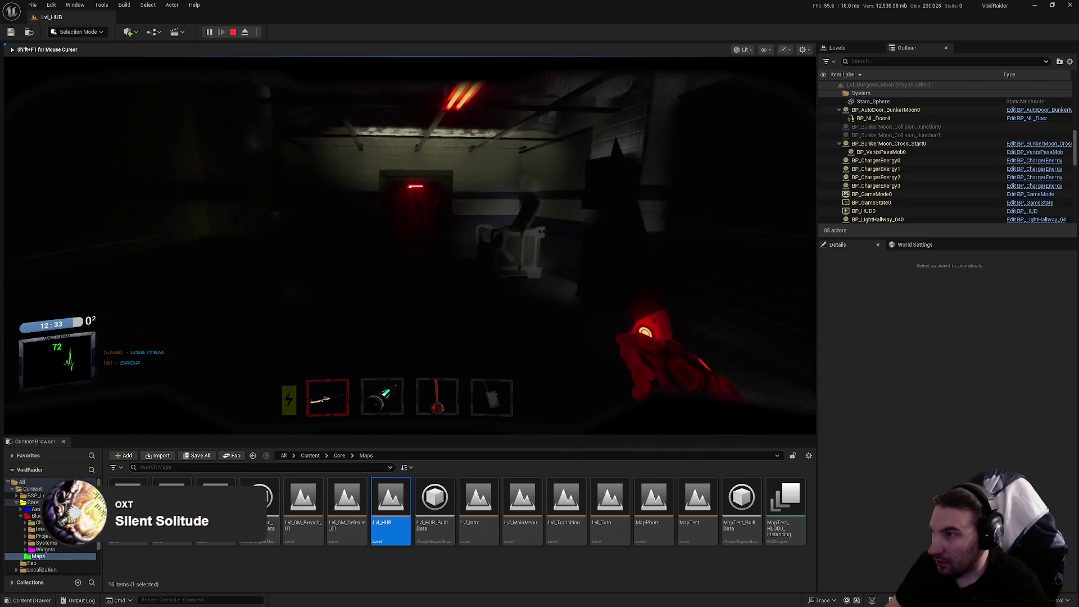
{"action": "key", "text": "e"}
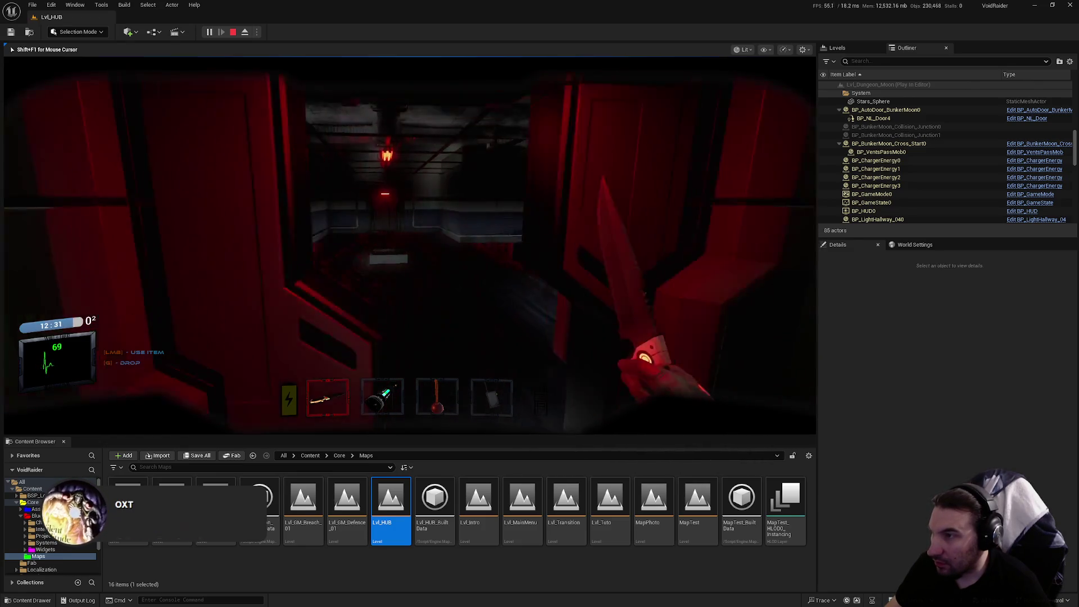
{"action": "key", "text": "w"}
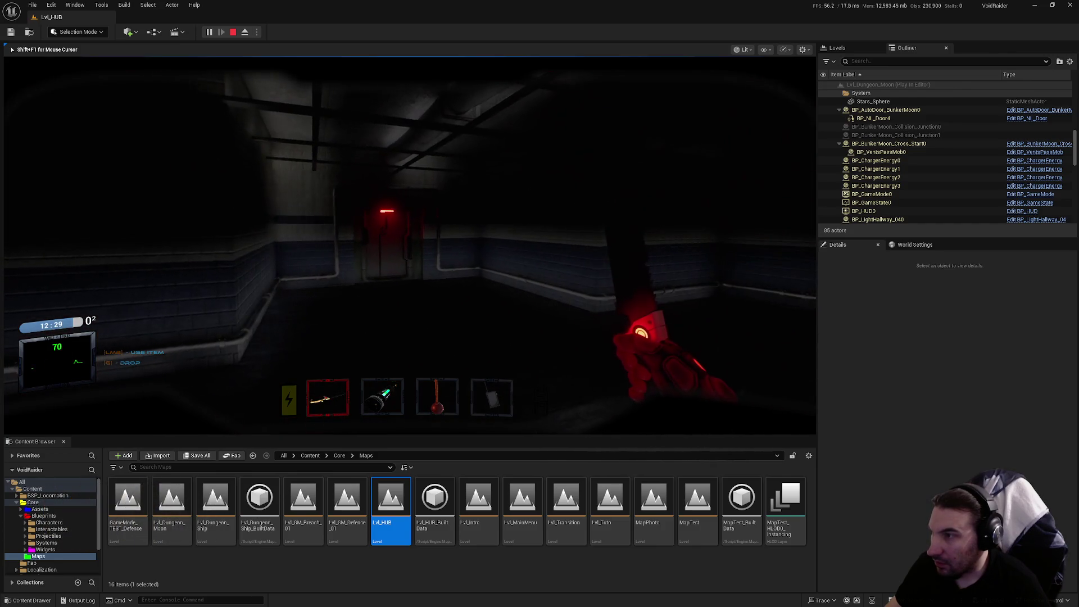
{"action": "key", "text": "w"}
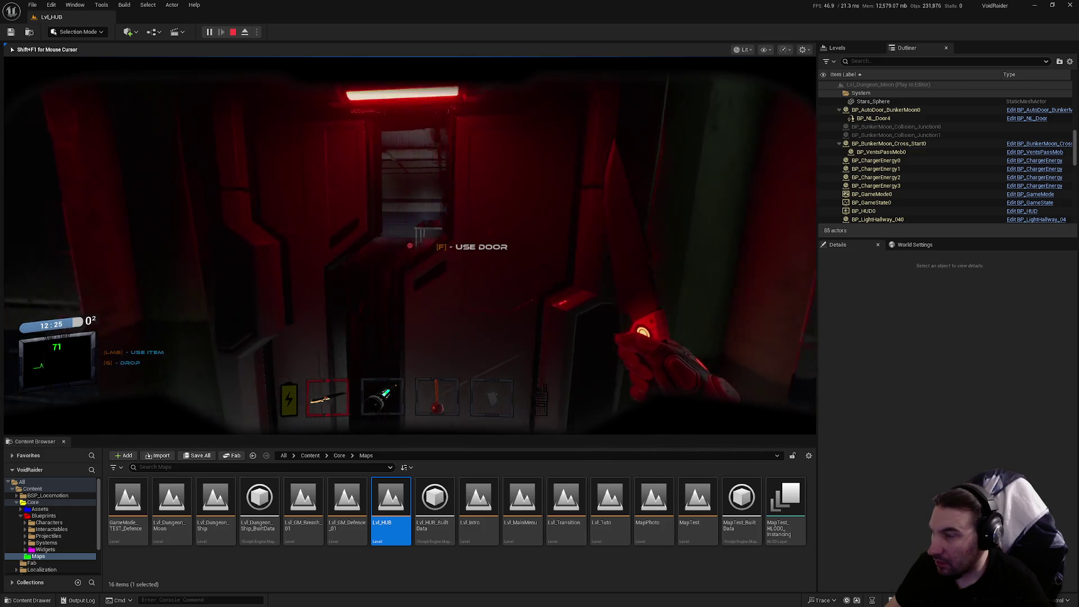
{"action": "key", "text": "f"}
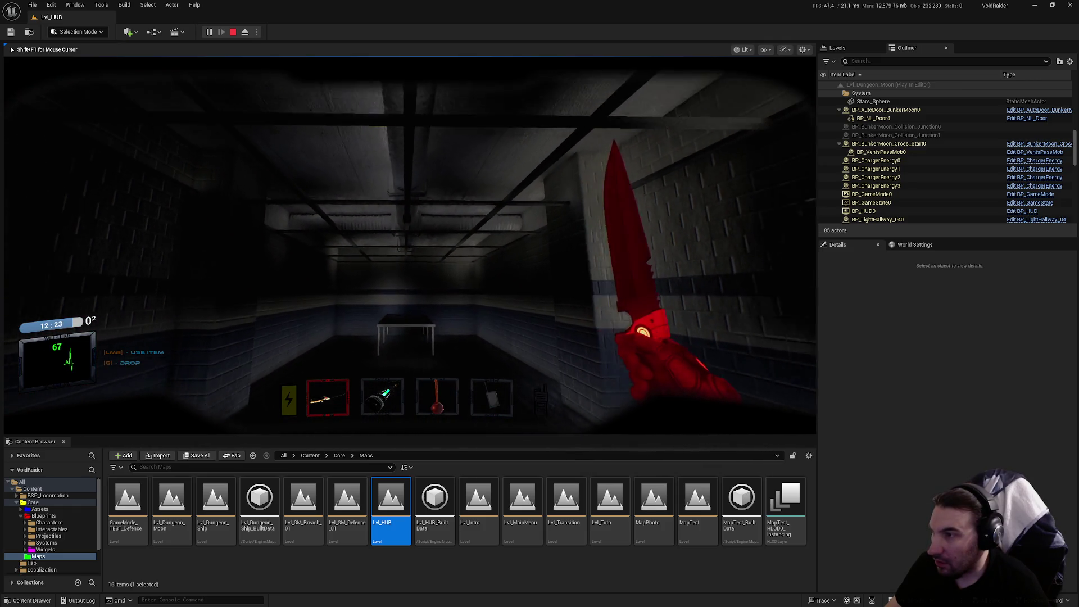
Walk down the long red-lit corridor and eject to a free editor camera with F8.
{"action": "key", "text": "w"}
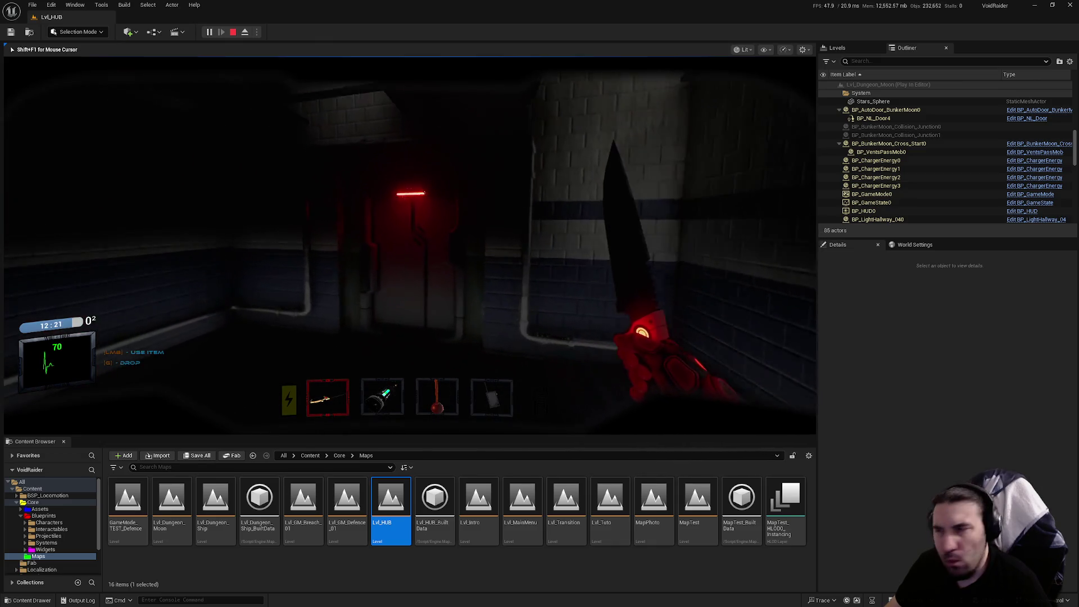
{"action": "key", "text": "w"}
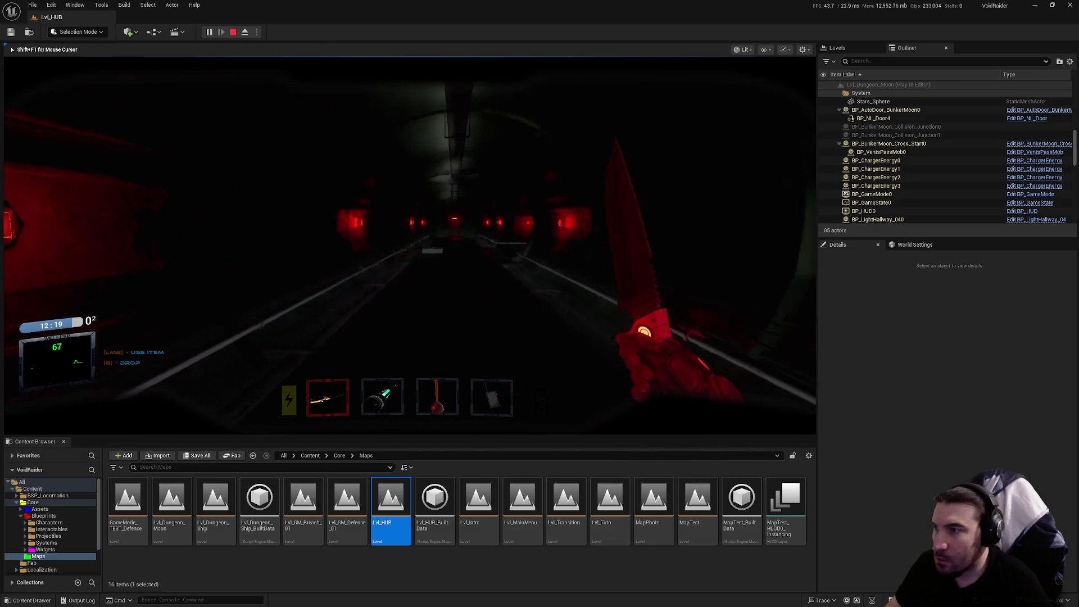
{"action": "key", "text": "w"}
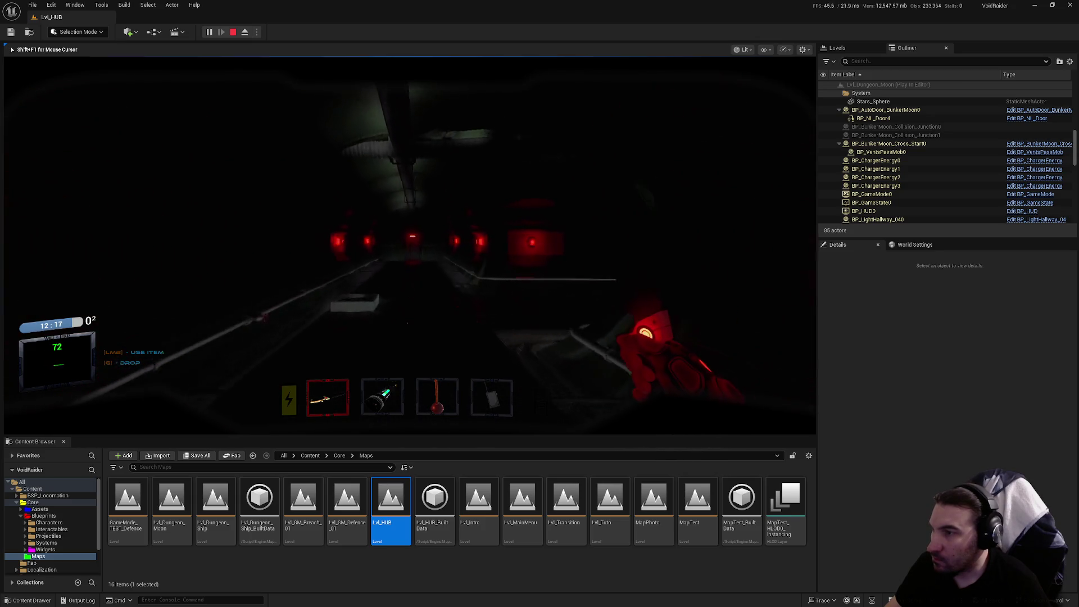
{"action": "key", "text": "F8"}
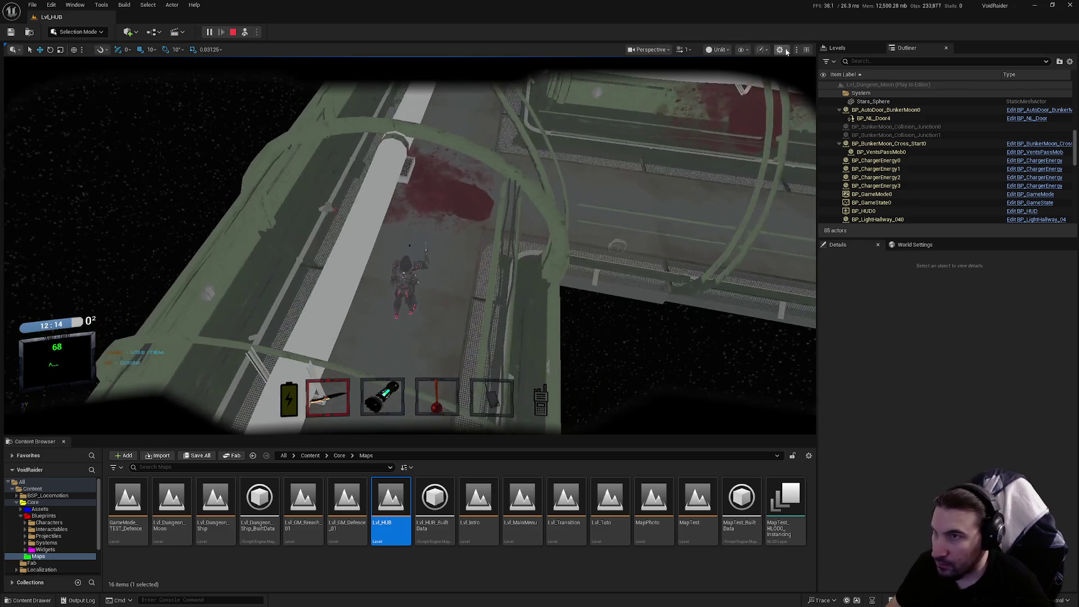
Switch the viewport to Lit mode and fly back to view the wider moon base.
{"action": "left_click", "coordinate": [718, 49]}
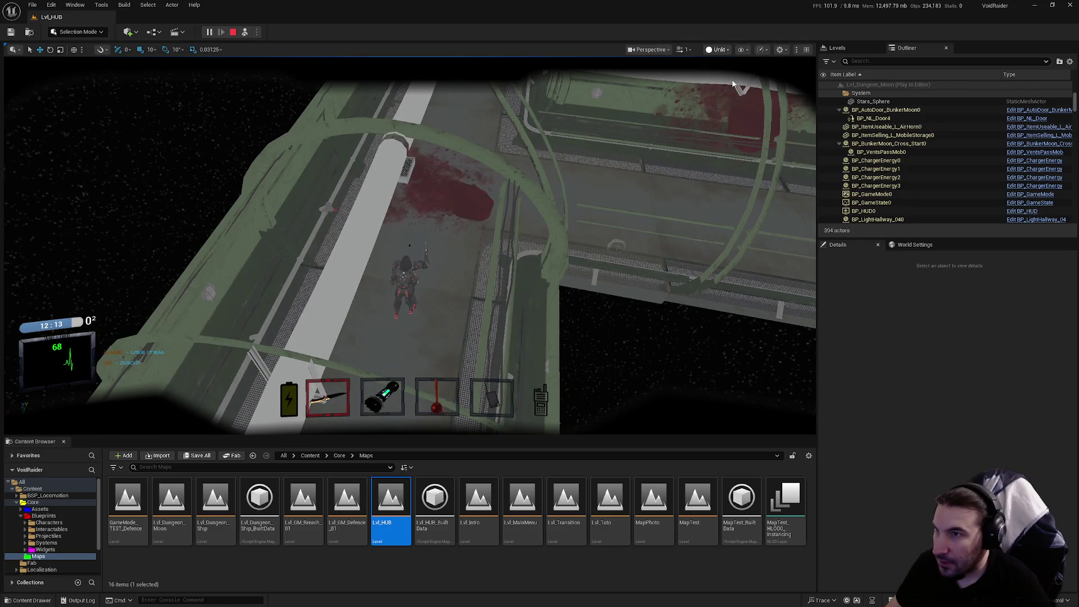
{"action": "left_click", "coordinate": [728, 73]}
{"action": "key", "text": "s"}
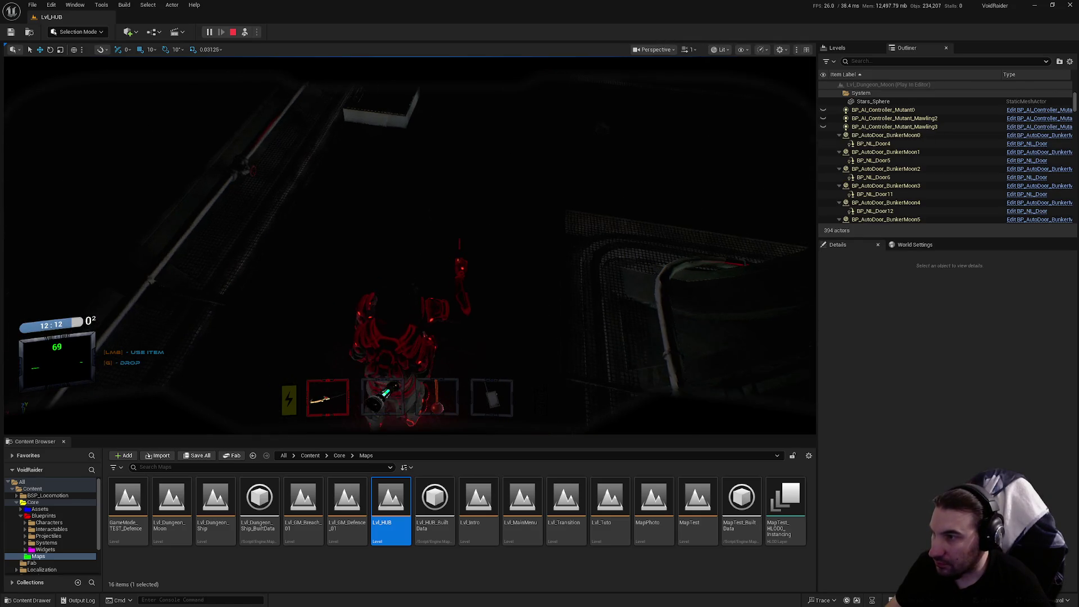
{"action": "key", "text": "s"}
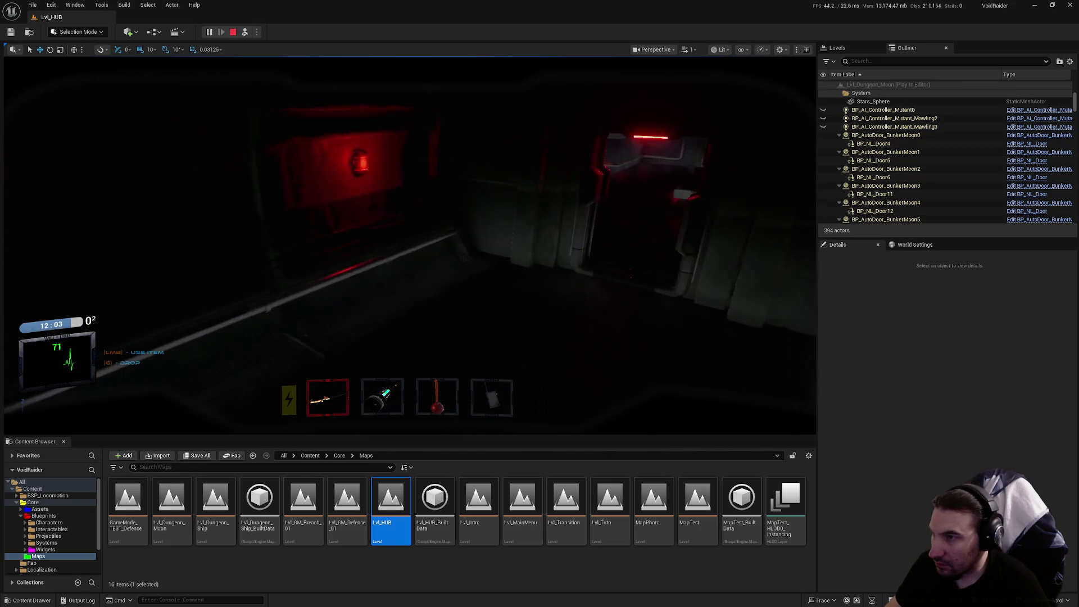
Repossess the player with F8, open the next door, then stop the playtest with Esc.
{"action": "key", "text": "F8"}
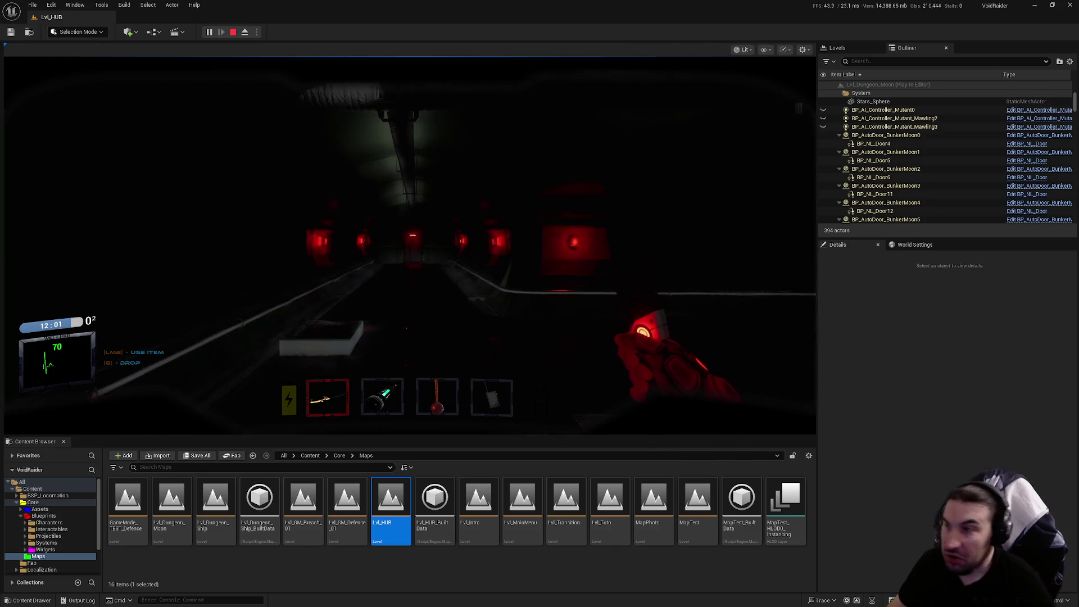
{"action": "key", "text": "w"}
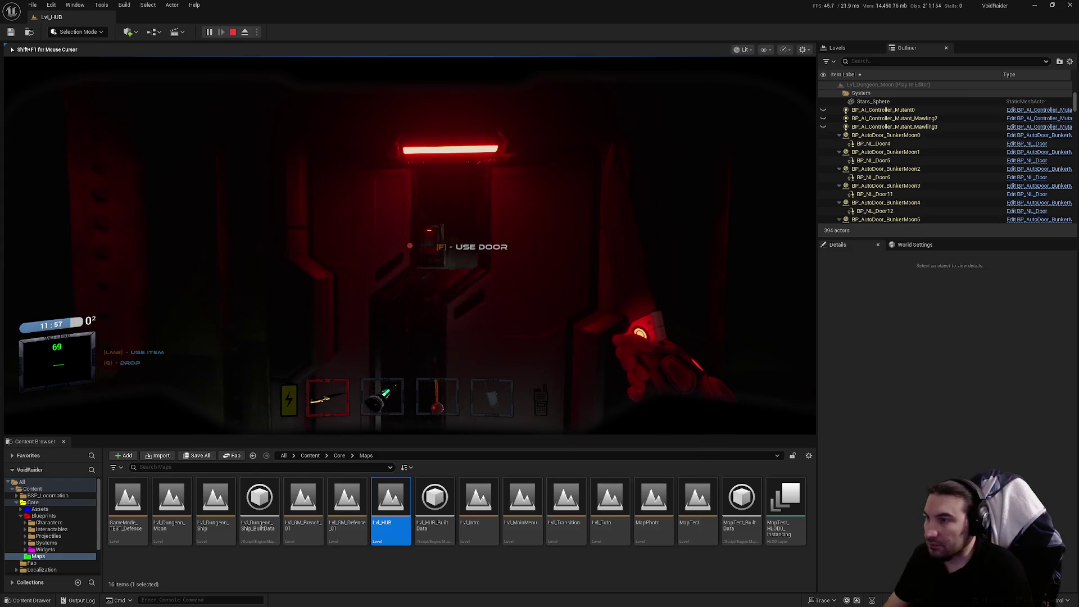
{"action": "key", "text": "f"}
{"action": "key", "text": "w"}
{"action": "key", "text": "w"}
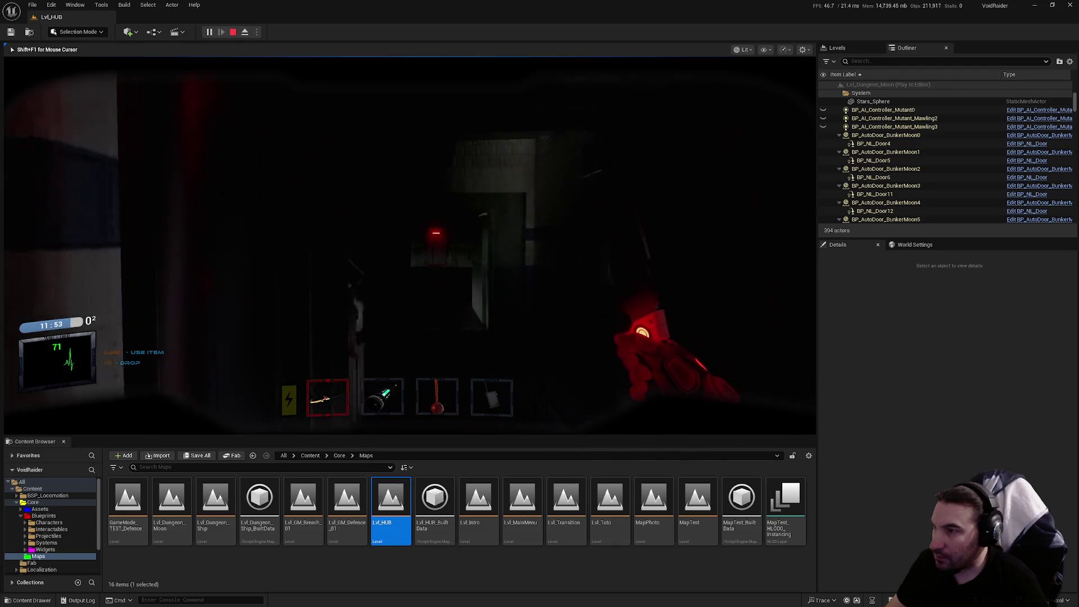
{"action": "key", "text": "Escape"}
{"action": "scroll", "coordinate": [939, 135], "scroll_direction": "up", "scroll_amount": 10}
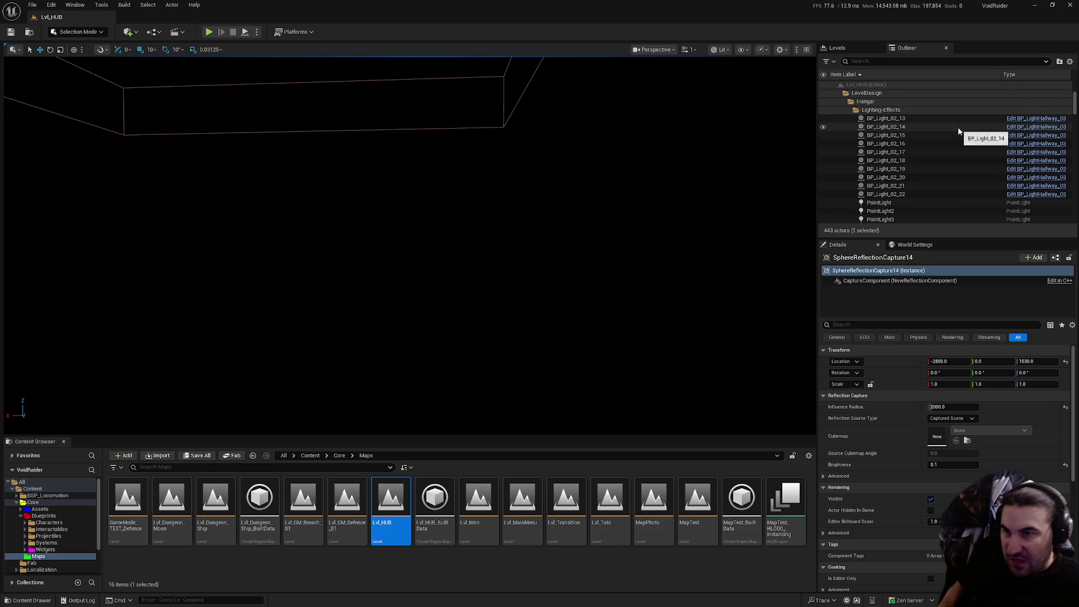
Collapse the Hangar folder, open Lvl_Dungeon_Moon, and expand its System folder in the Outliner.
{"action": "scroll", "coordinate": [964, 140], "scroll_direction": "down", "scroll_amount": 10}
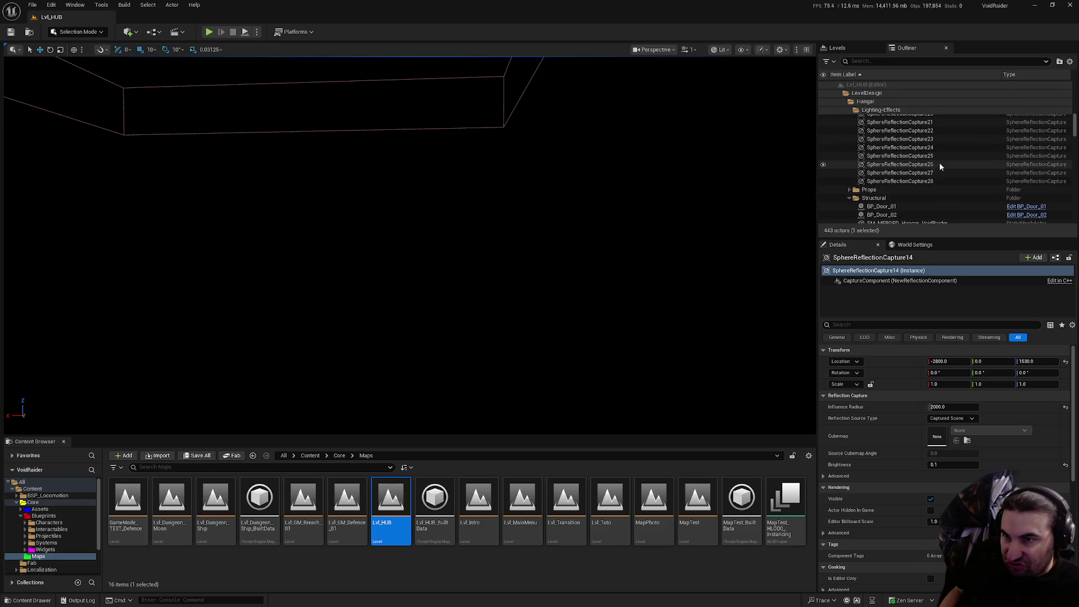
{"action": "scroll", "coordinate": [899, 175], "scroll_direction": "down", "scroll_amount": 5}
{"action": "scroll", "coordinate": [858, 180], "scroll_direction": "up", "scroll_amount": 10}
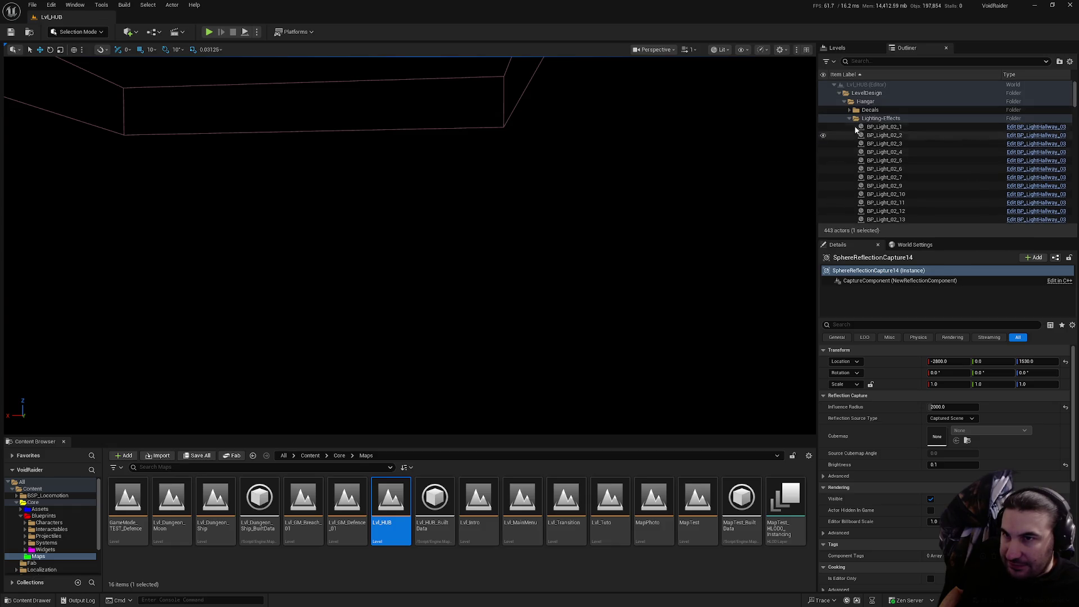
{"action": "left_click", "coordinate": [846, 101]}
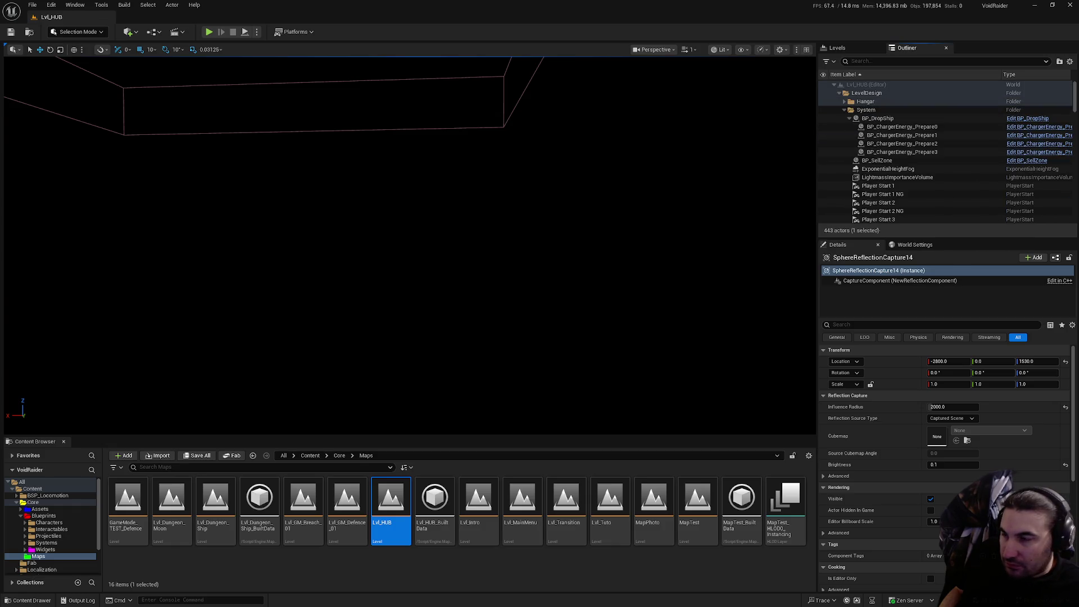
{"action": "double_click", "coordinate": [154, 516]}
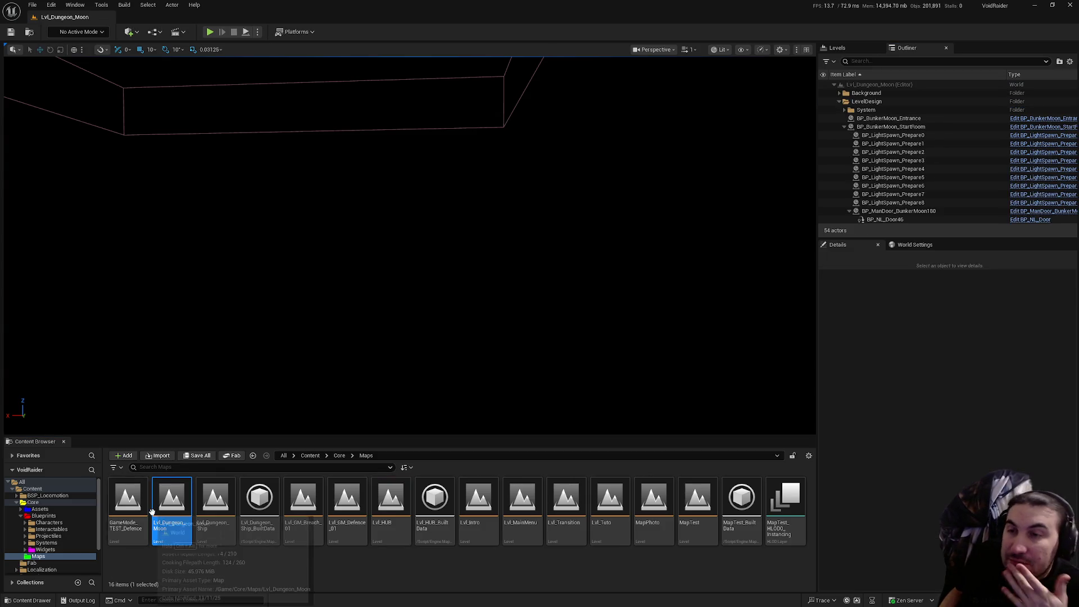
{"action": "left_click", "coordinate": [848, 110]}
{"action": "mouse_move", "coordinate": [887, 118]}
{"action": "left_mouse_down"}
{"action": "mouse_move", "coordinate": [902, 152]}
{"action": "mouse_move", "coordinate": [868, 141]}
{"action": "mouse_move", "coordinate": [876, 121]}
{"action": "left_mouse_up"}
Undo the accidental door-actor drag and scroll the PostProcessVolume's Details down to its Film options.
{"action": "scroll", "coordinate": [894, 132], "scroll_direction": "down", "scroll_amount": 4}
{"action": "scroll", "coordinate": [896, 132], "scroll_direction": "down", "scroll_amount": 4}
{"action": "key", "text": "ctrl+z"}
{"action": "scroll", "coordinate": [906, 495], "scroll_direction": "down", "scroll_amount": 10}
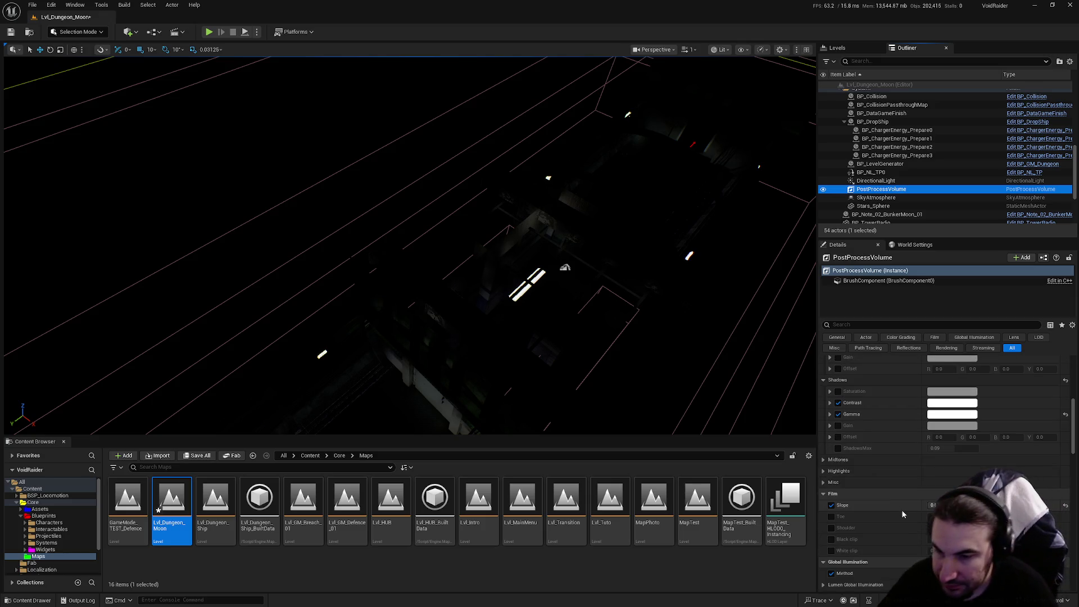
{"action": "scroll", "coordinate": [896, 508], "scroll_direction": "down", "scroll_amount": 3}
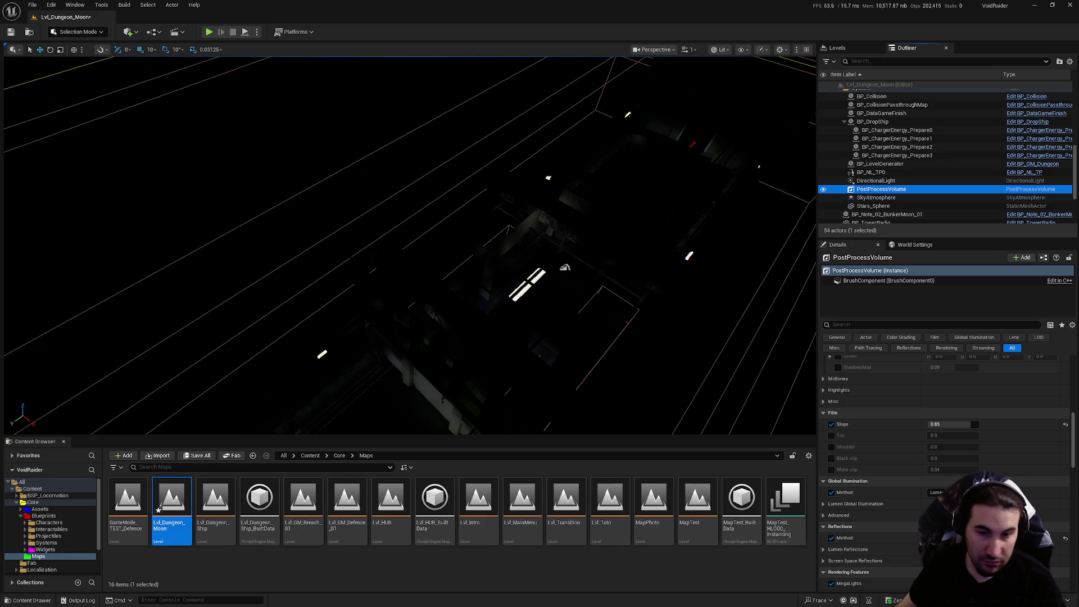
Frame the PostProcessVolume in the viewport, then select the Landscape actor in the Outliner.
{"action": "key", "text": "f"}
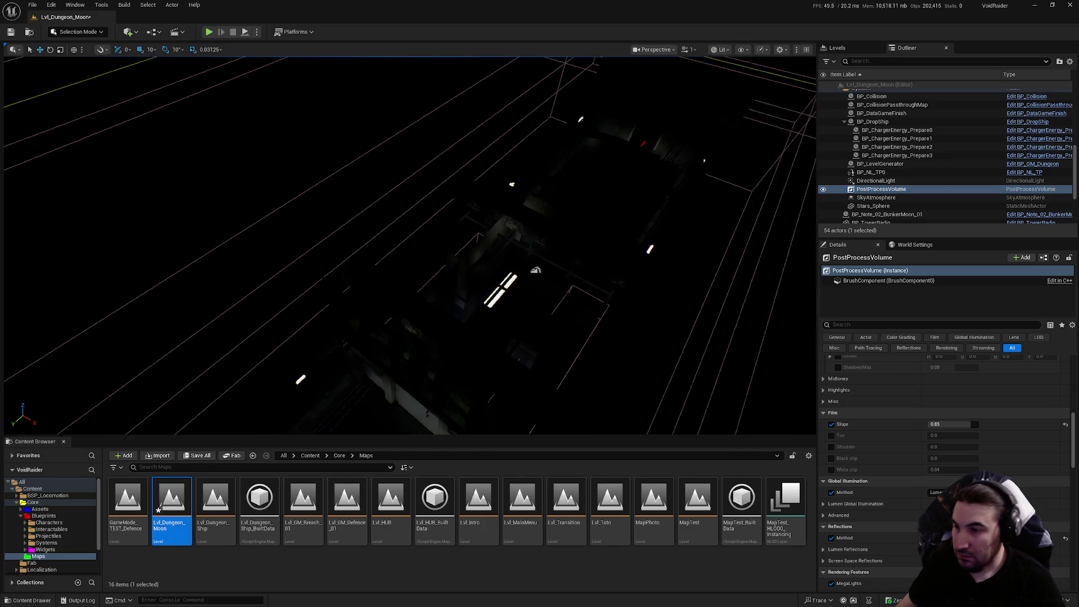
{"action": "scroll", "coordinate": [916, 183], "scroll_direction": "down", "scroll_amount": 2}
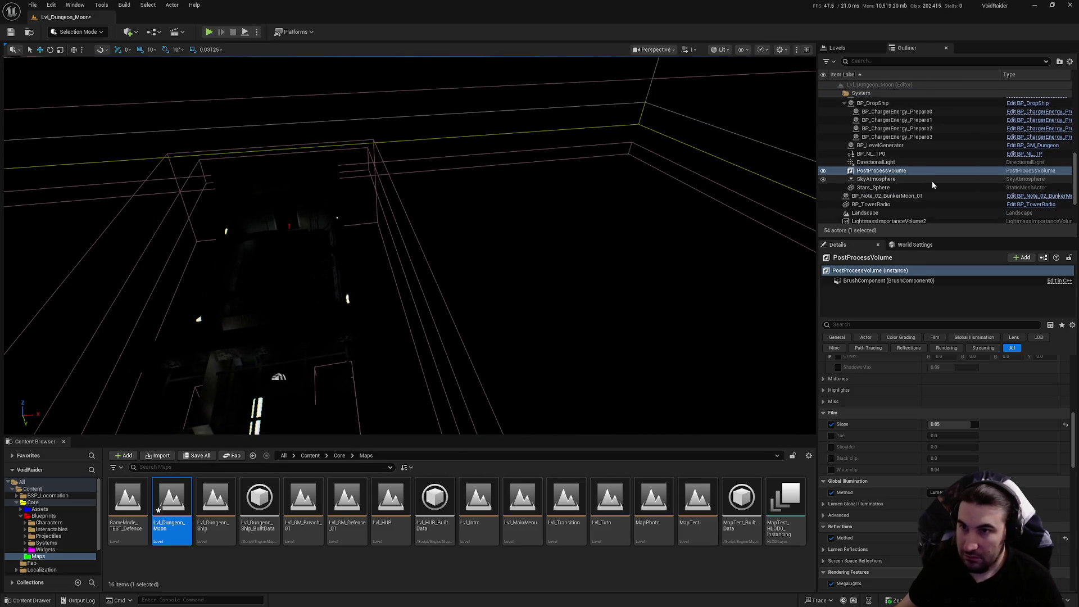
{"action": "scroll", "coordinate": [917, 183], "scroll_direction": "down", "scroll_amount": 2}
{"action": "left_click", "coordinate": [913, 178]}
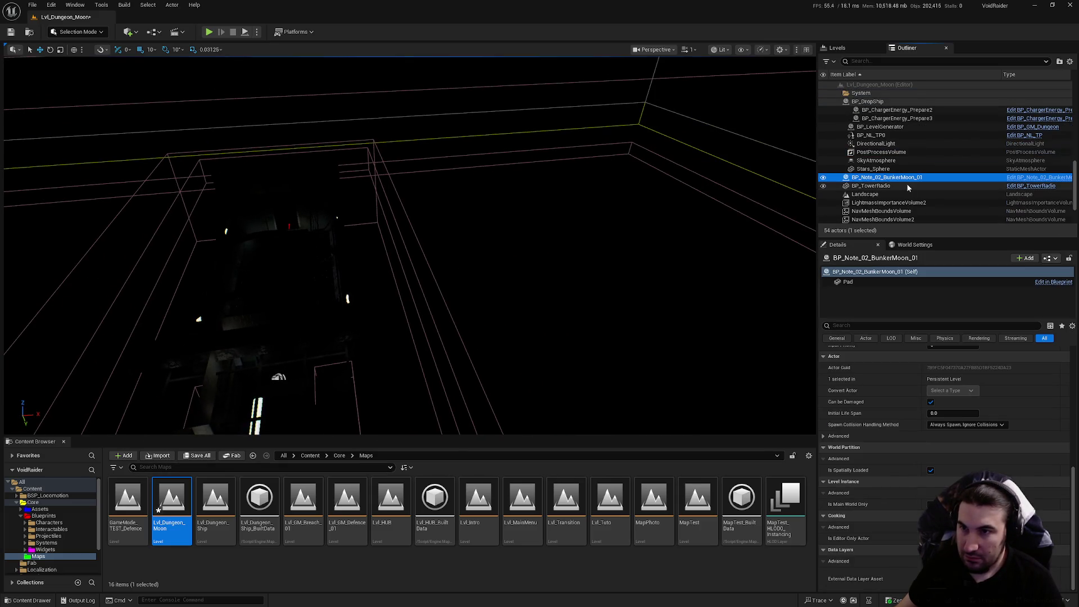
{"action": "left_click", "coordinate": [902, 185]}
{"action": "left_click", "coordinate": [894, 194]}
{"action": "scroll", "coordinate": [889, 197], "scroll_direction": "down", "scroll_amount": 1}
{"action": "scroll", "coordinate": [889, 197], "scroll_direction": "down", "scroll_amount": 3}
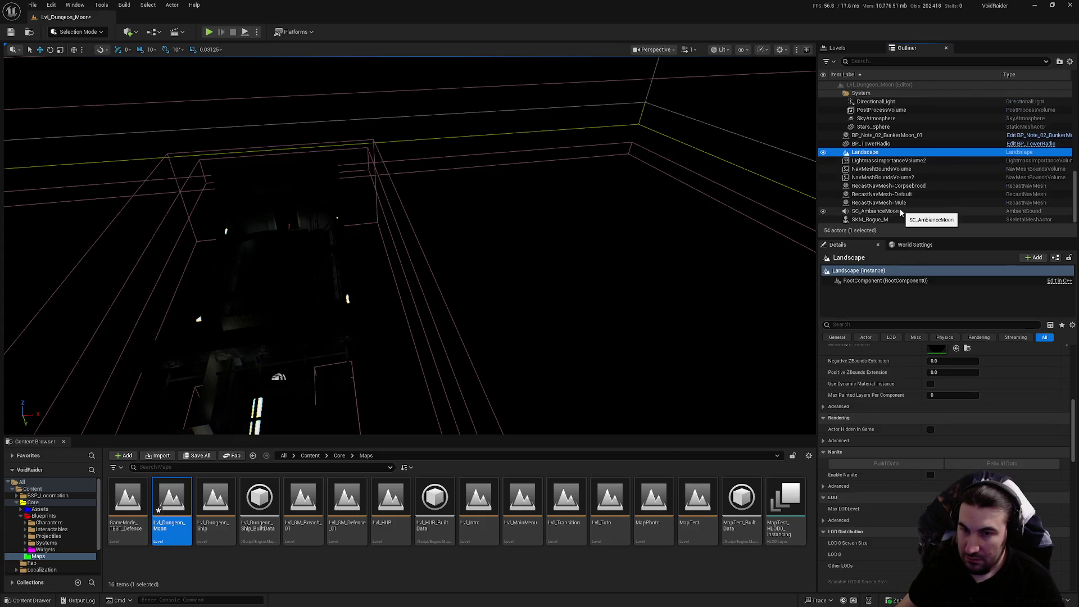
Fly the camera out of the wireframe dungeon to frame the moon terrain, radio tower and sky.
{"action": "key", "text": "super"}
{"action": "left_click", "coordinate": [485, 602]}
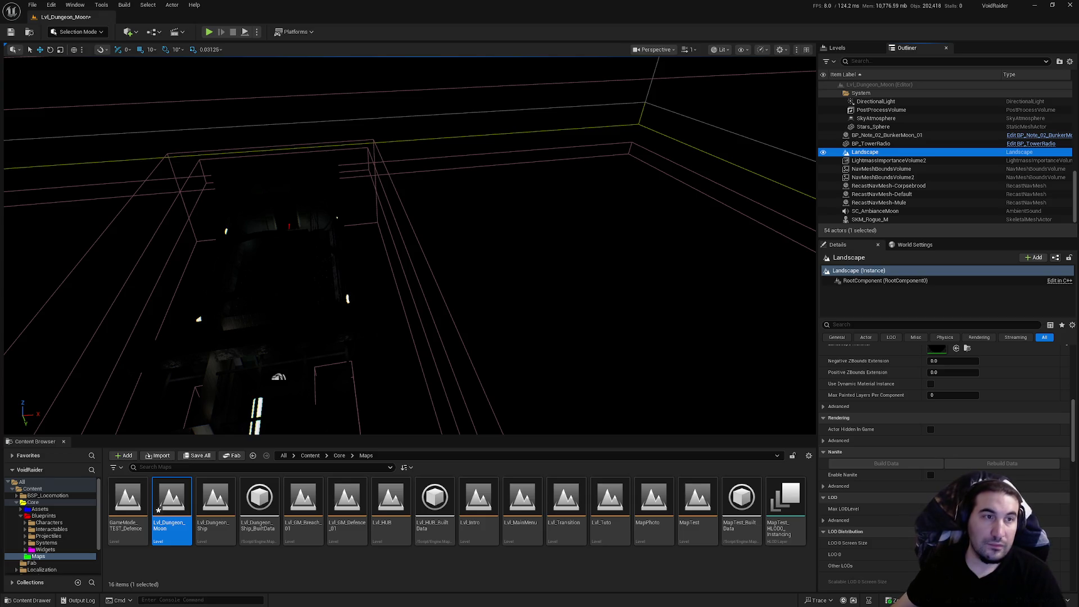
{"action": "left_click_drag", "start_coordinate": [675, 114], "coordinate": [590, 157]}
{"action": "left_click_drag", "start_coordinate": [549, 328], "coordinate": [548, 329]}
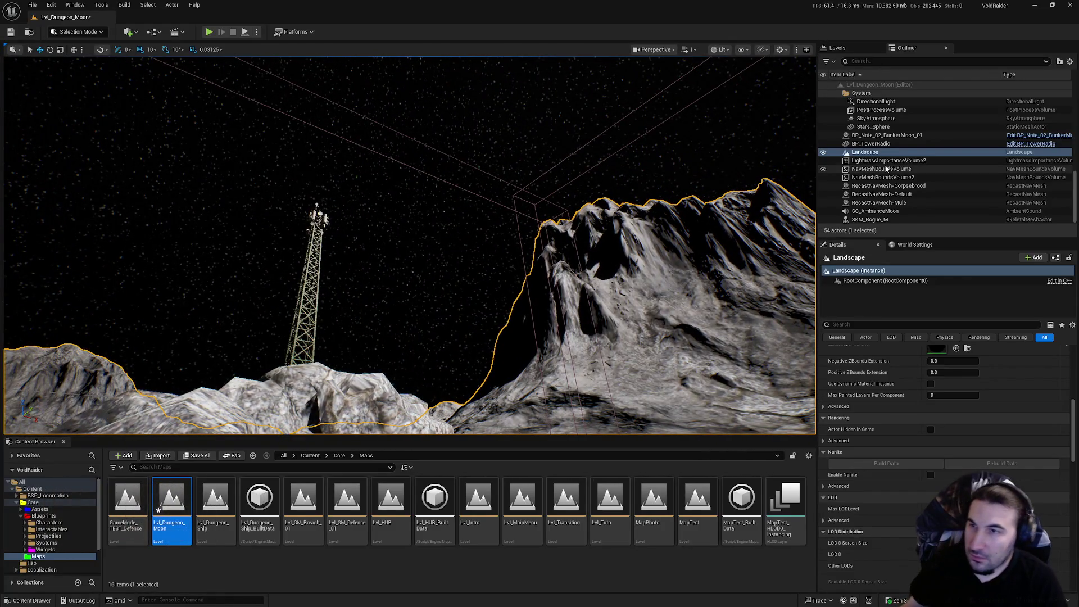
Select the DirectionalLight and compare the bunker scene with Cast Shadows toggled off and on.
{"action": "left_click", "coordinate": [902, 120]}
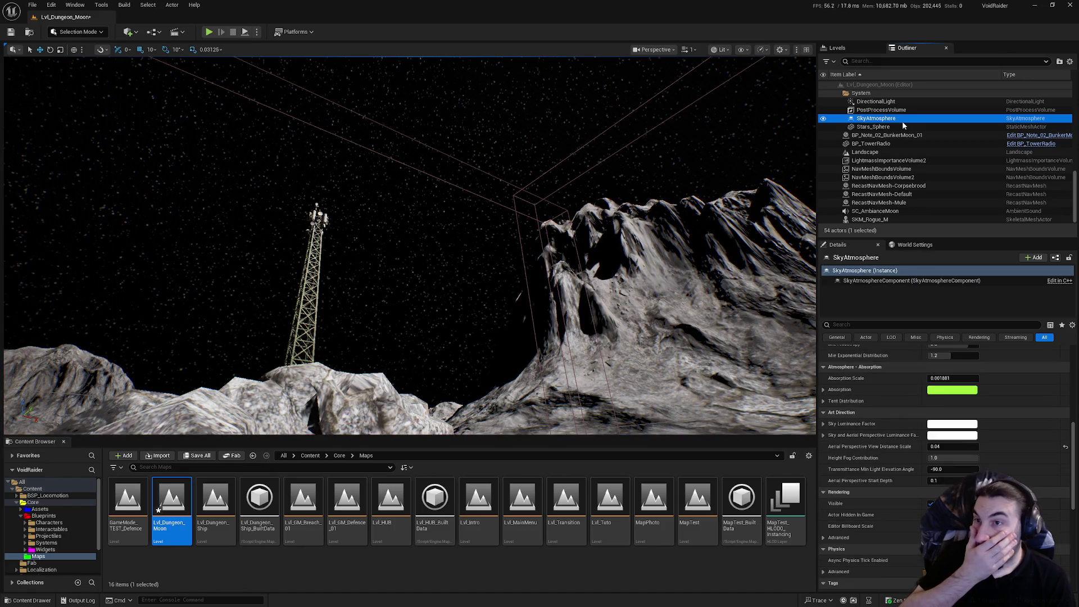
{"action": "scroll", "coordinate": [944, 438], "scroll_direction": "up", "scroll_amount": 3}
{"action": "scroll", "coordinate": [993, 463], "scroll_direction": "up", "scroll_amount": 3}
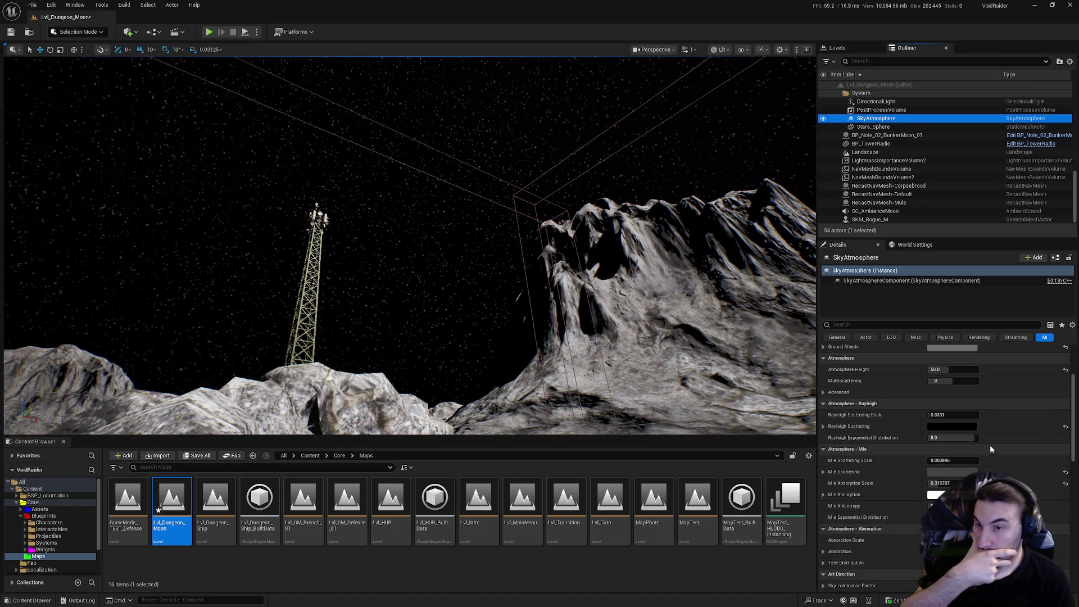
{"action": "scroll", "coordinate": [982, 439], "scroll_direction": "up", "scroll_amount": 3}
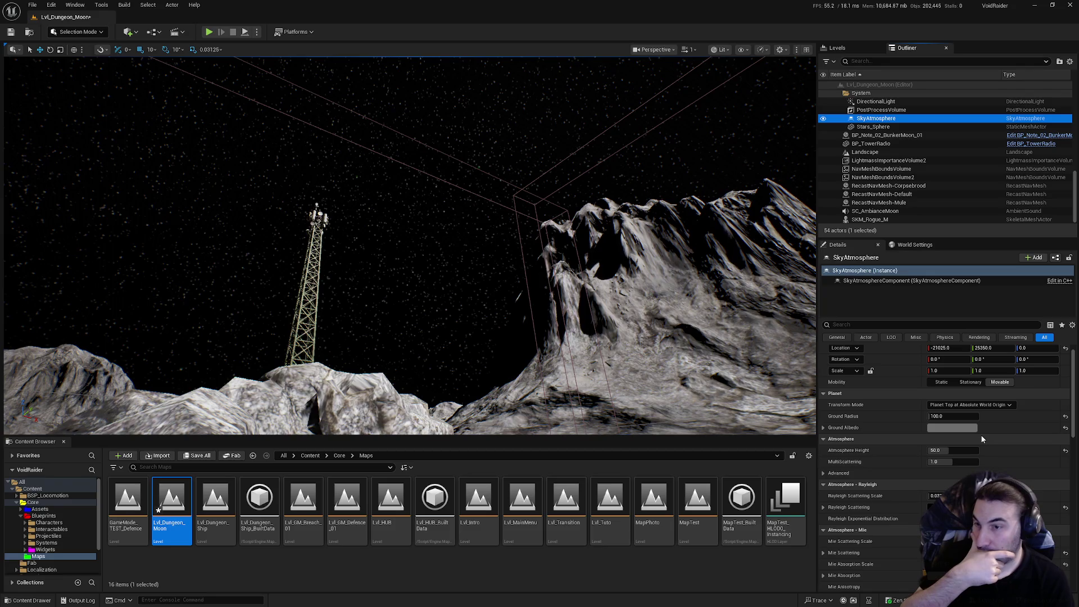
{"action": "scroll", "coordinate": [943, 134], "scroll_direction": "up", "scroll_amount": 3}
{"action": "left_click", "coordinate": [930, 155]}
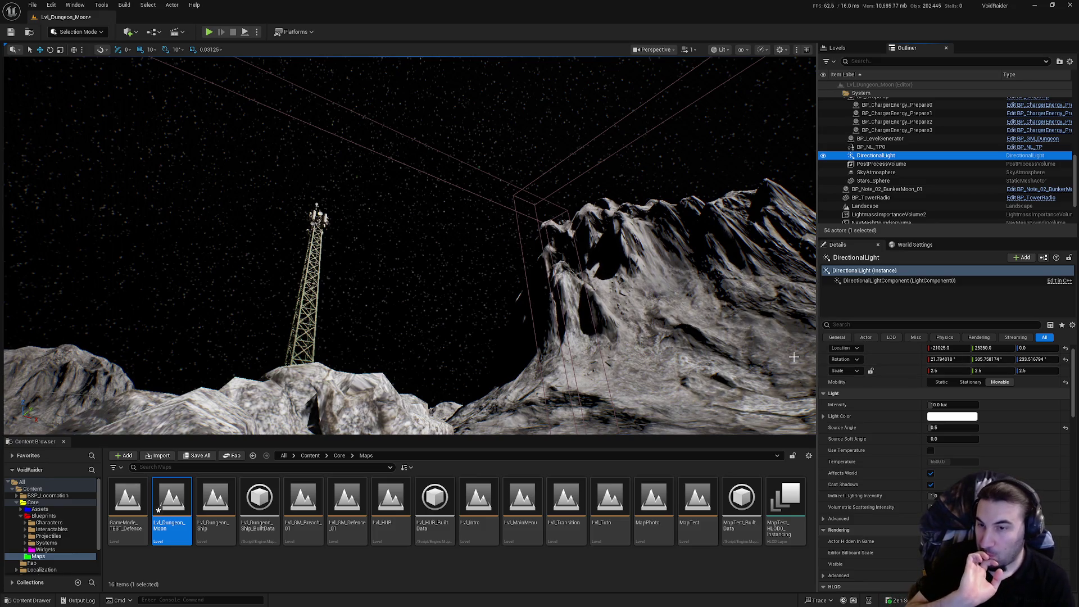
{"action": "left_click_drag", "start_coordinate": [523, 229], "coordinate": [523, 264]}
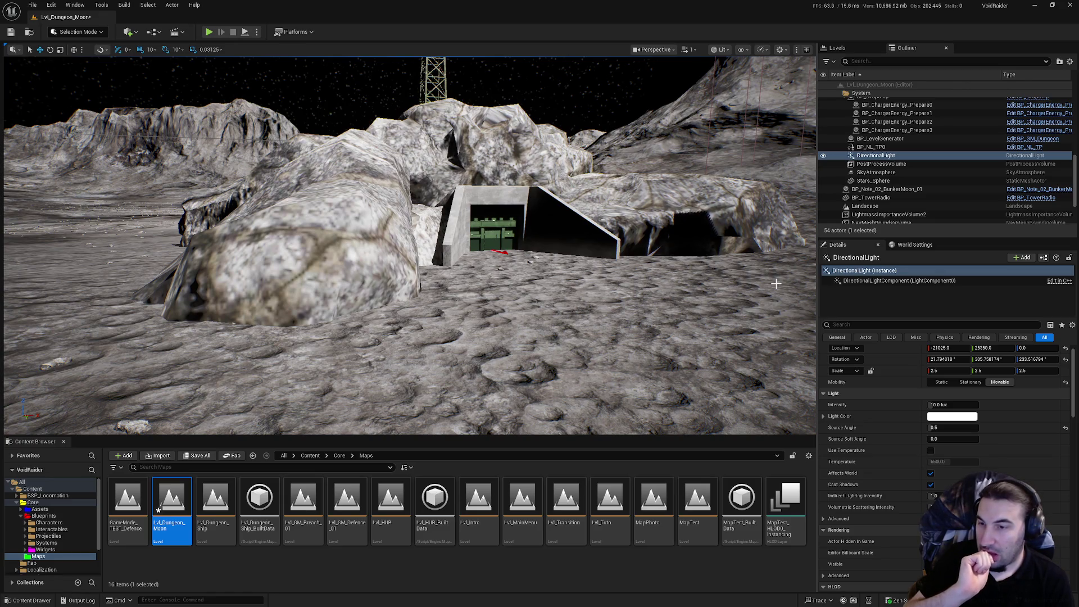
{"action": "left_click", "coordinate": [931, 484]}
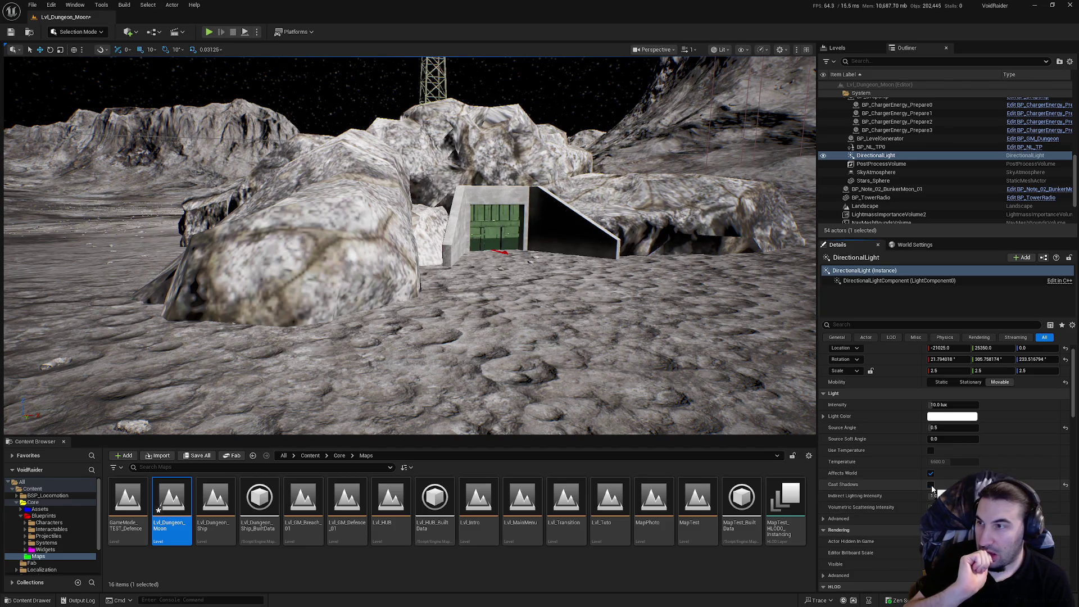
{"action": "left_click", "coordinate": [931, 484]}
{"action": "left_click", "coordinate": [931, 484]}
{"action": "left_click", "coordinate": [931, 485]}
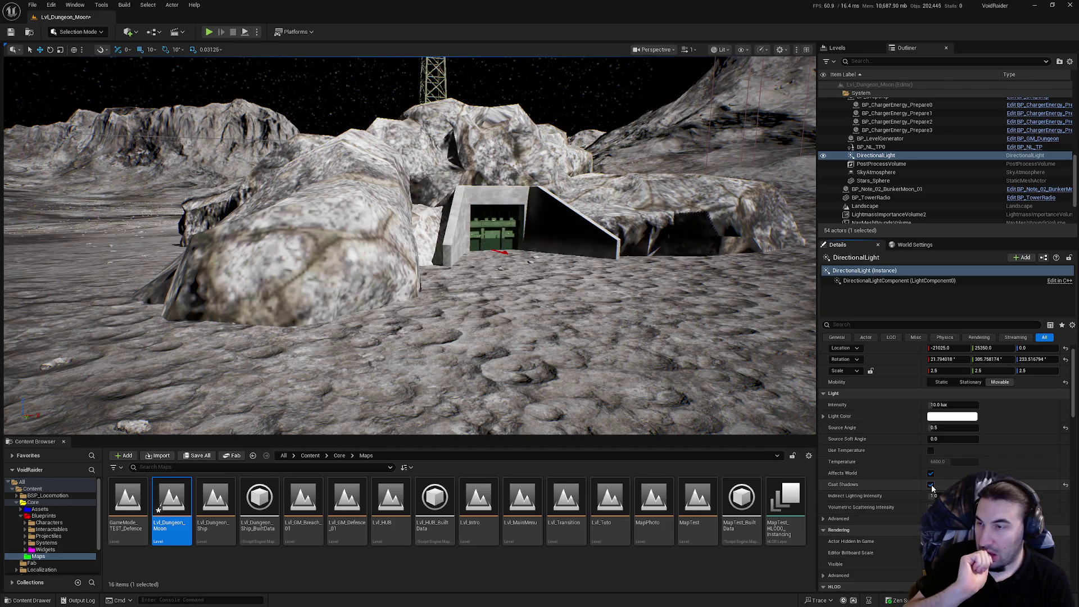
{"action": "left_click", "coordinate": [930, 484]}
{"action": "left_click", "coordinate": [930, 485]}
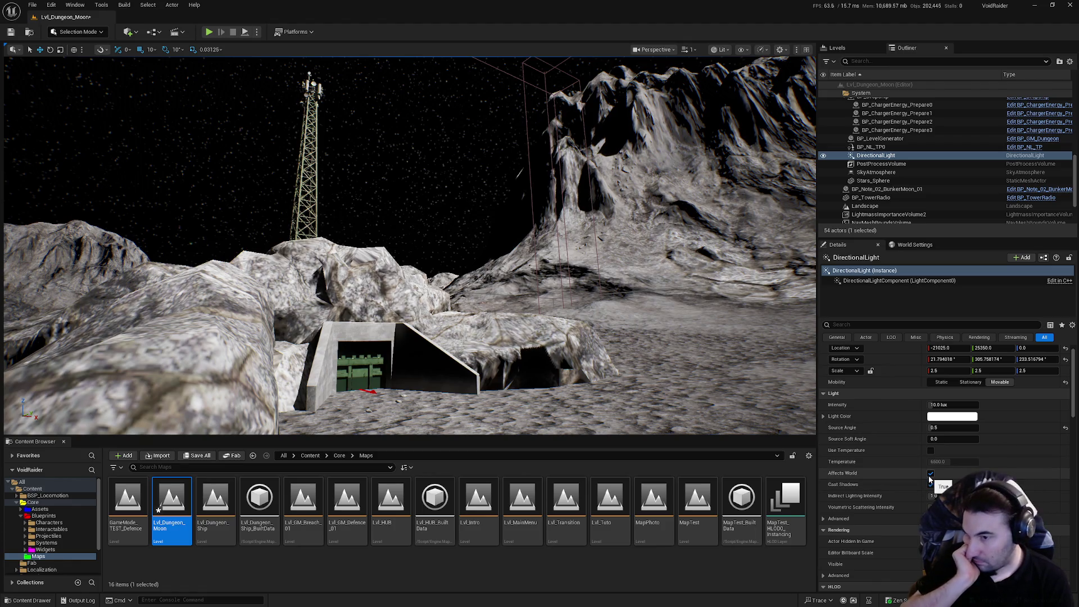
Set the DirectionalLight's Intensity to 10.0 lux.
{"action": "key", "text": "w"}
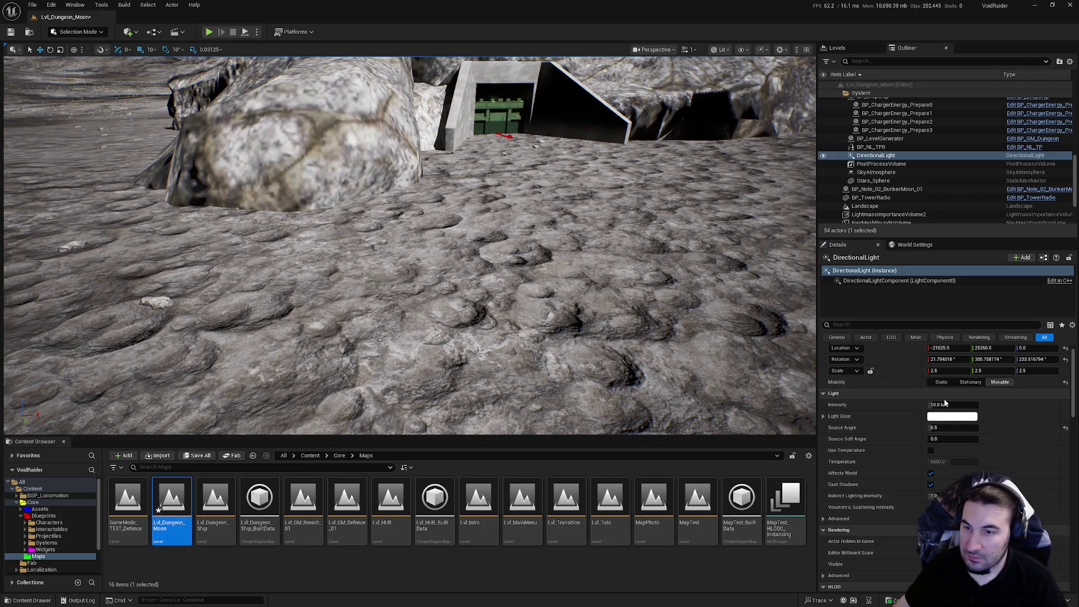
{"action": "left_click", "coordinate": [943, 395]}
{"action": "left_click", "coordinate": [942, 395]}
{"action": "left_click", "coordinate": [933, 404]}
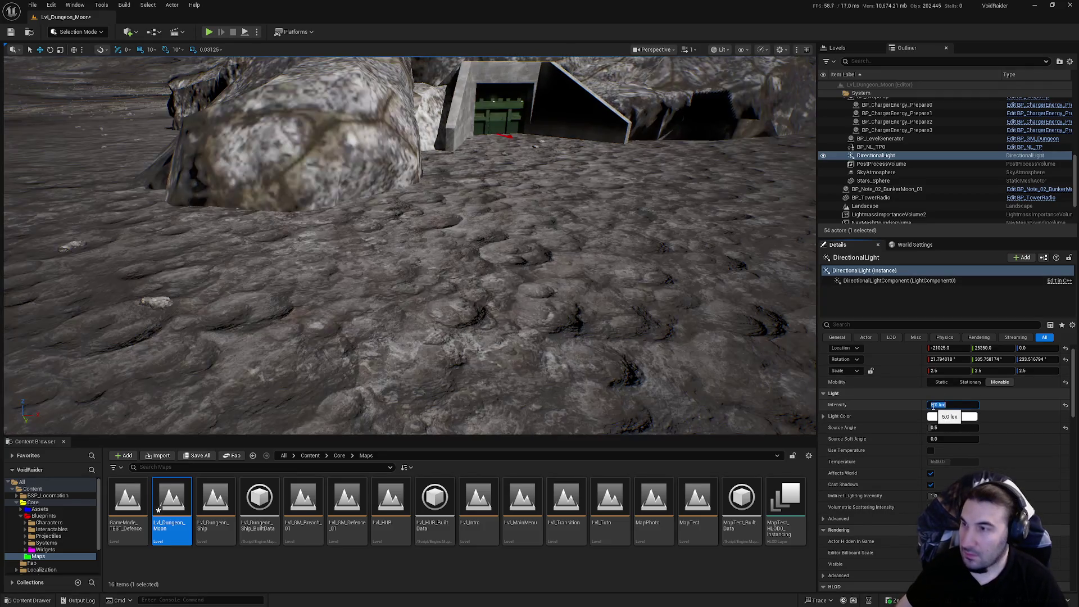
{"action": "type", "text": "10"}
{"action": "key", "text": "Return"}
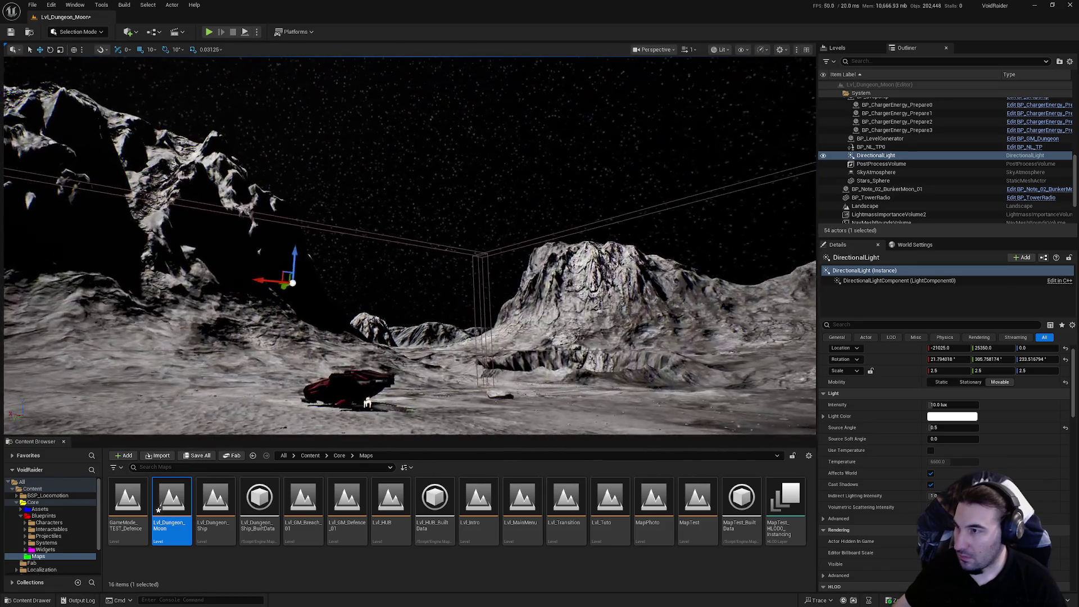
{"action": "key", "text": "w"}
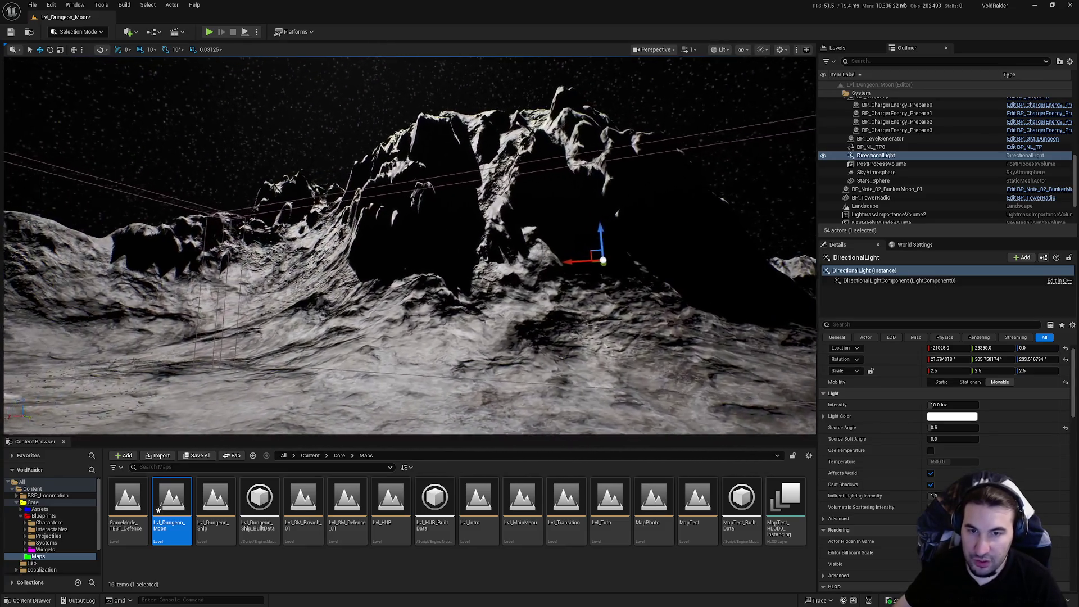
Fly the camera around the terrain back to the bunker entrance below the radio tower.
{"action": "key", "text": "d"}
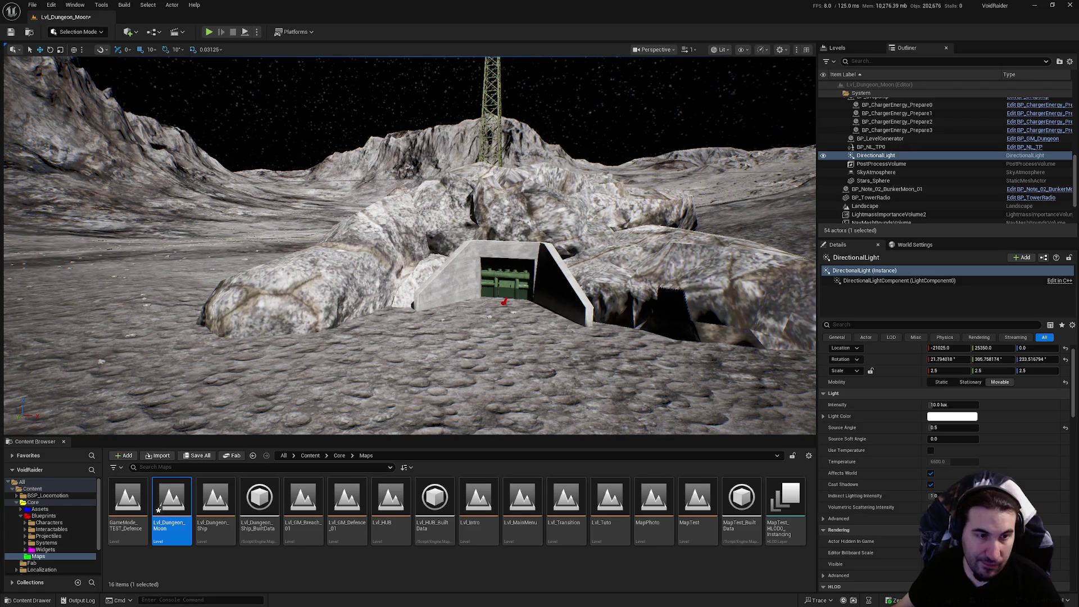
Review Project Settings' Engine > Rendering Lumen, Direct Lighting and shadow map sections, then close it.
{"action": "left_click", "coordinate": [51, 5]}
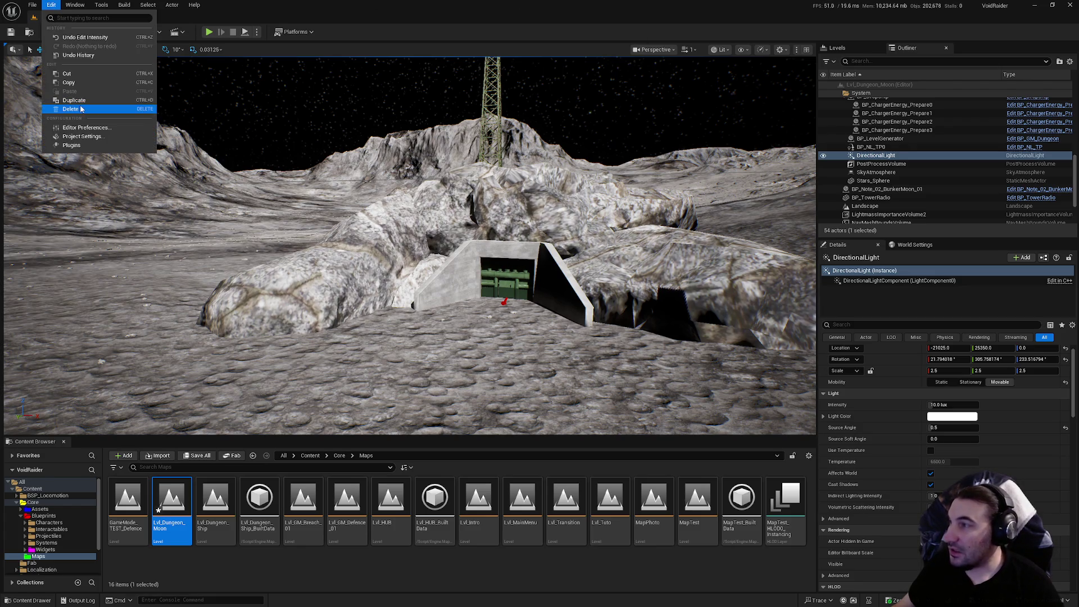
{"action": "left_click", "coordinate": [84, 136]}
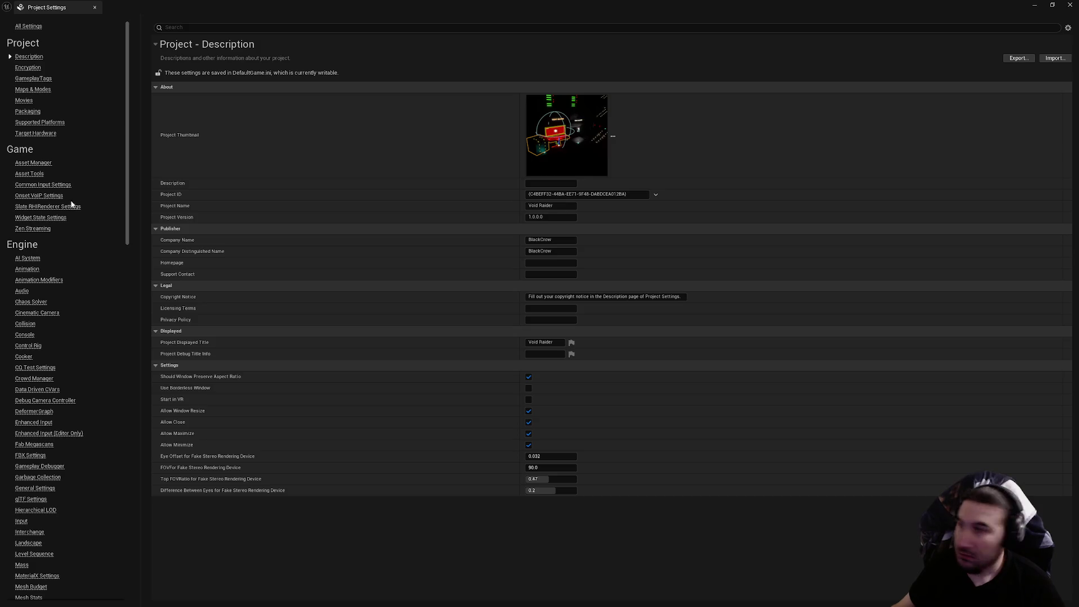
{"action": "scroll", "coordinate": [50, 337], "scroll_direction": "down", "scroll_amount": 10}
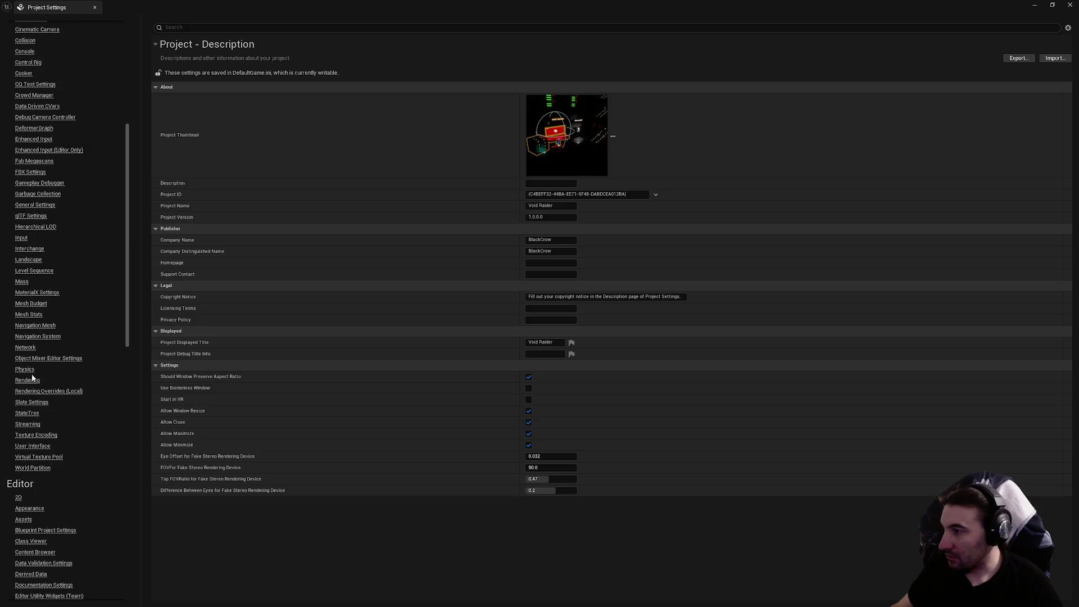
{"action": "left_click", "coordinate": [26, 382]}
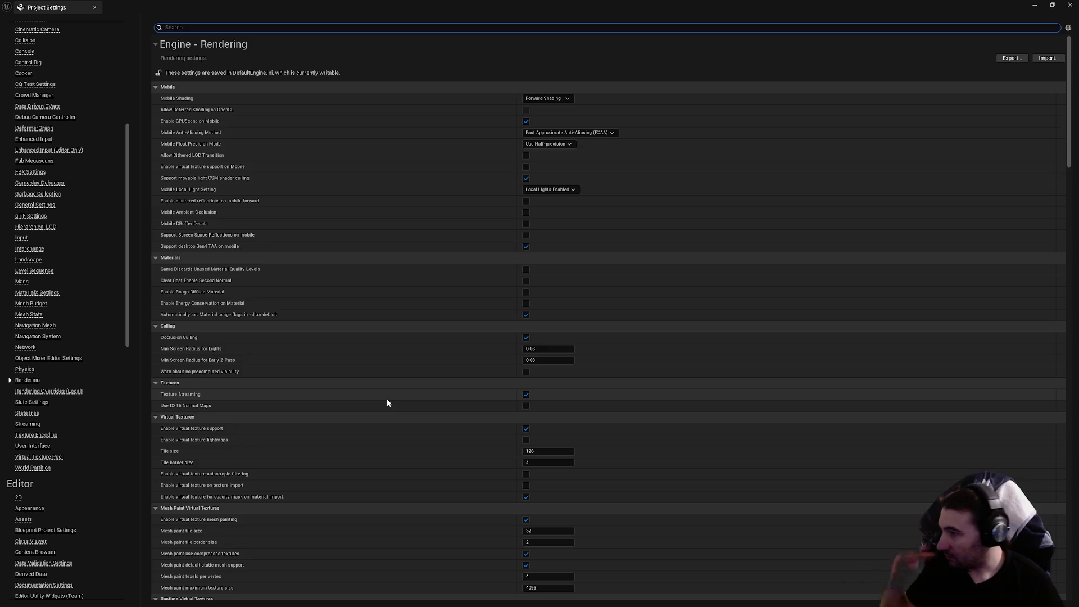
{"action": "scroll", "coordinate": [383, 443], "scroll_direction": "down", "scroll_amount": 3}
{"action": "scroll", "coordinate": [383, 449], "scroll_direction": "down", "scroll_amount": 11}
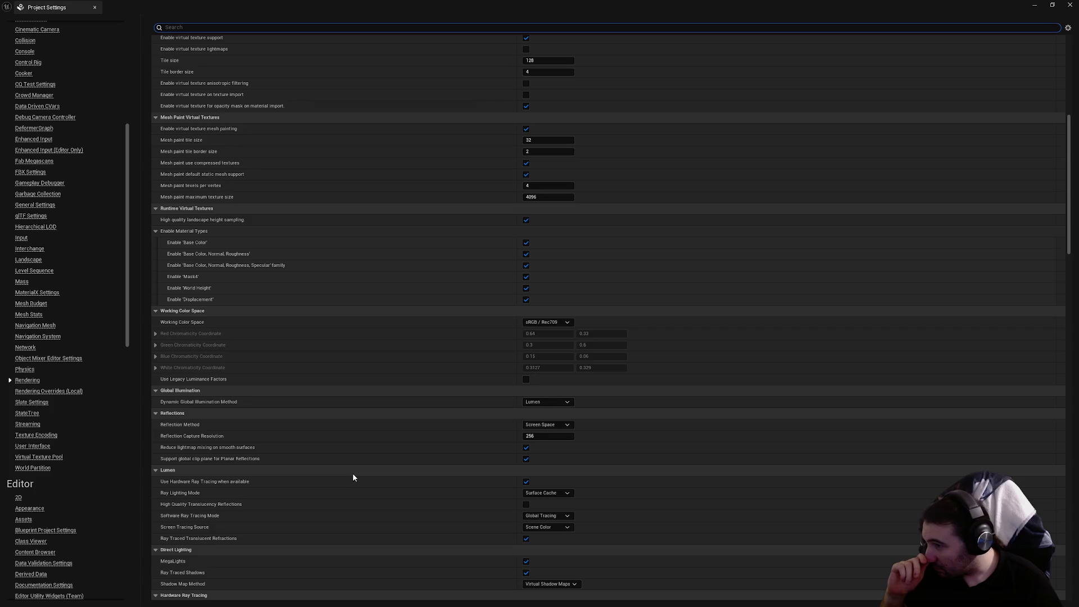
{"action": "scroll", "coordinate": [352, 475], "scroll_direction": "down", "scroll_amount": 5}
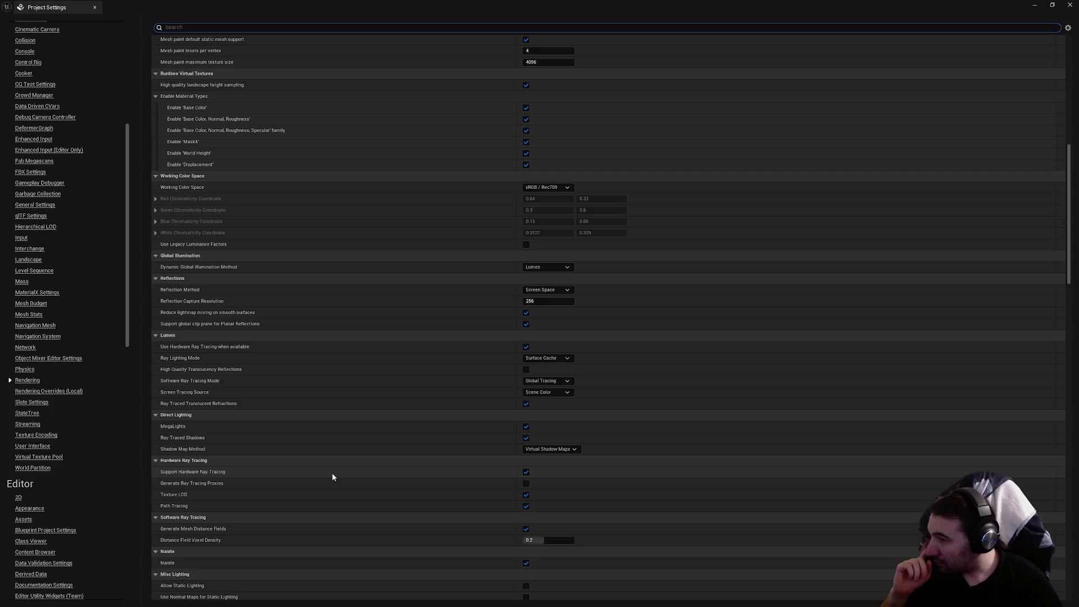
{"action": "scroll", "coordinate": [332, 477], "scroll_direction": "down", "scroll_amount": 1}
{"action": "scroll", "coordinate": [331, 479], "scroll_direction": "down", "scroll_amount": 2}
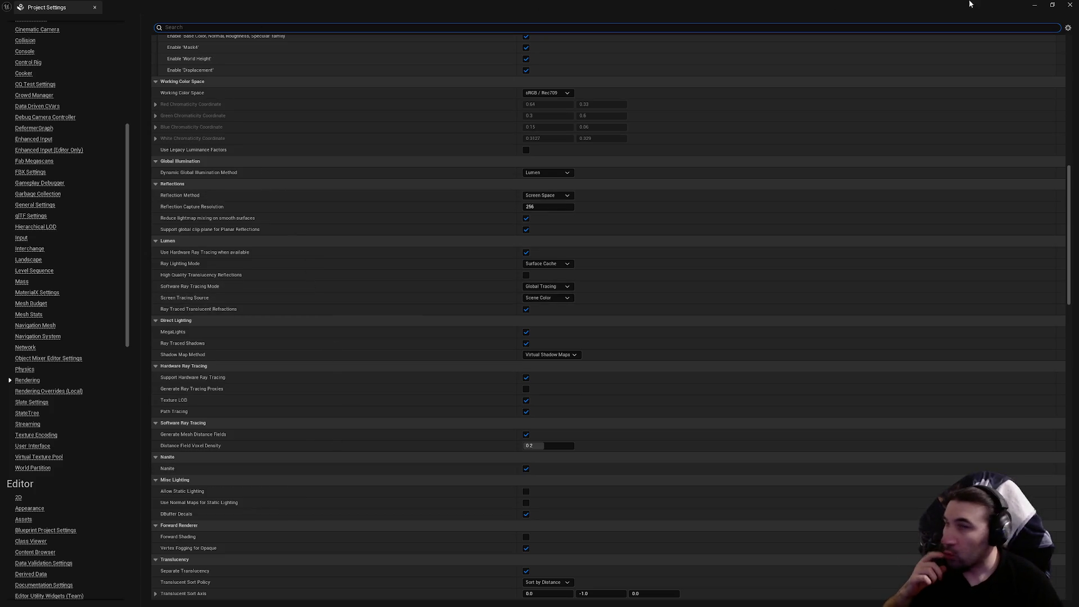
{"action": "left_click", "coordinate": [1070, 4]}
{"action": "scroll", "coordinate": [887, 452], "scroll_direction": "down", "scroll_amount": 3}
{"action": "scroll", "coordinate": [876, 460], "scroll_direction": "down", "scroll_amount": 5}
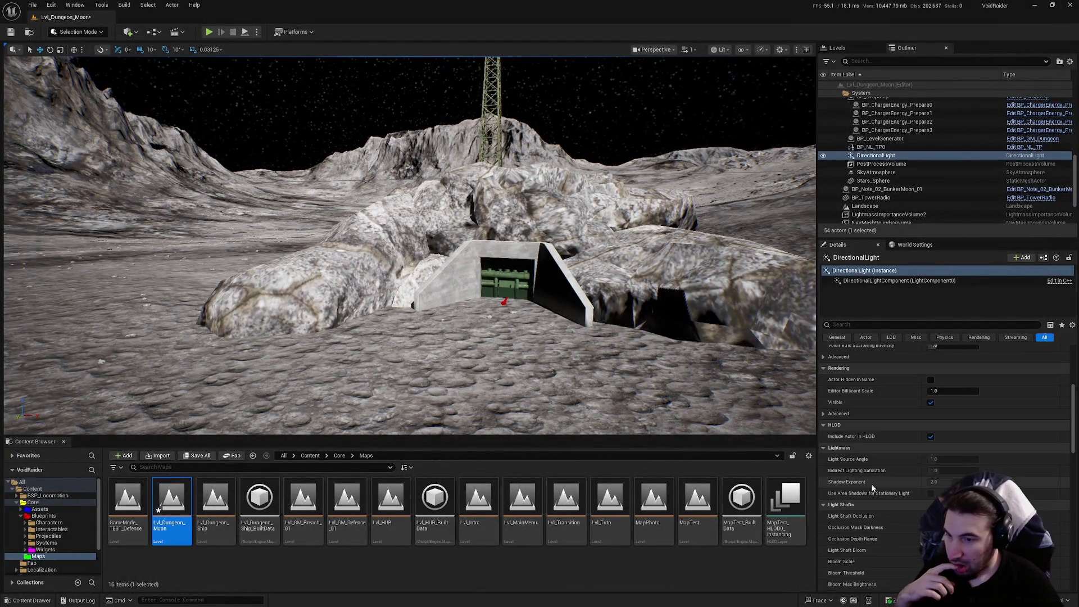
{"action": "scroll", "coordinate": [910, 490], "scroll_direction": "down", "scroll_amount": 3}
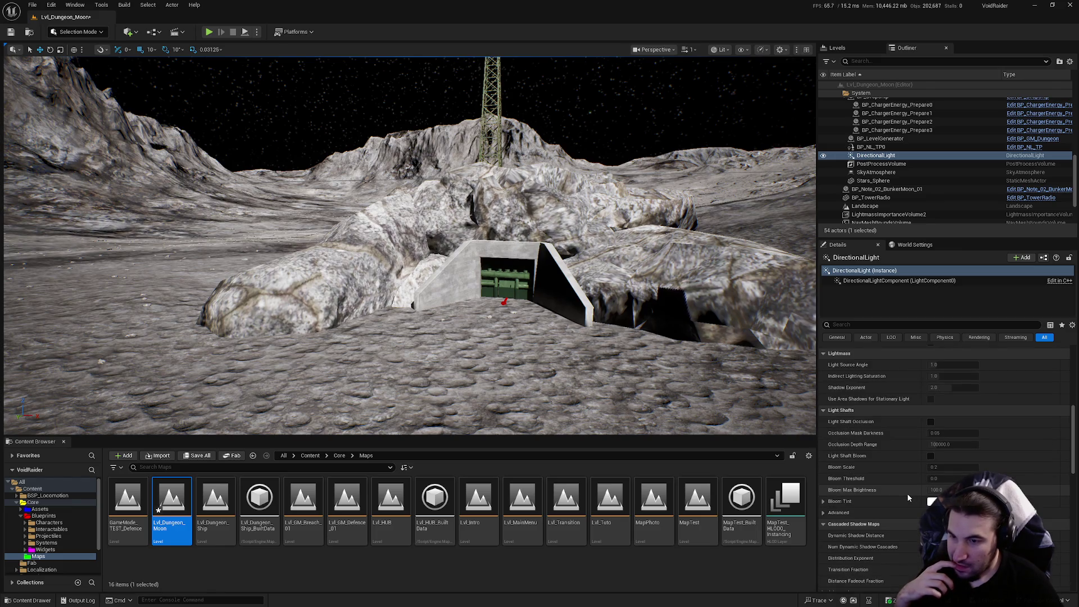
{"action": "scroll", "coordinate": [903, 496], "scroll_direction": "down", "scroll_amount": 5}
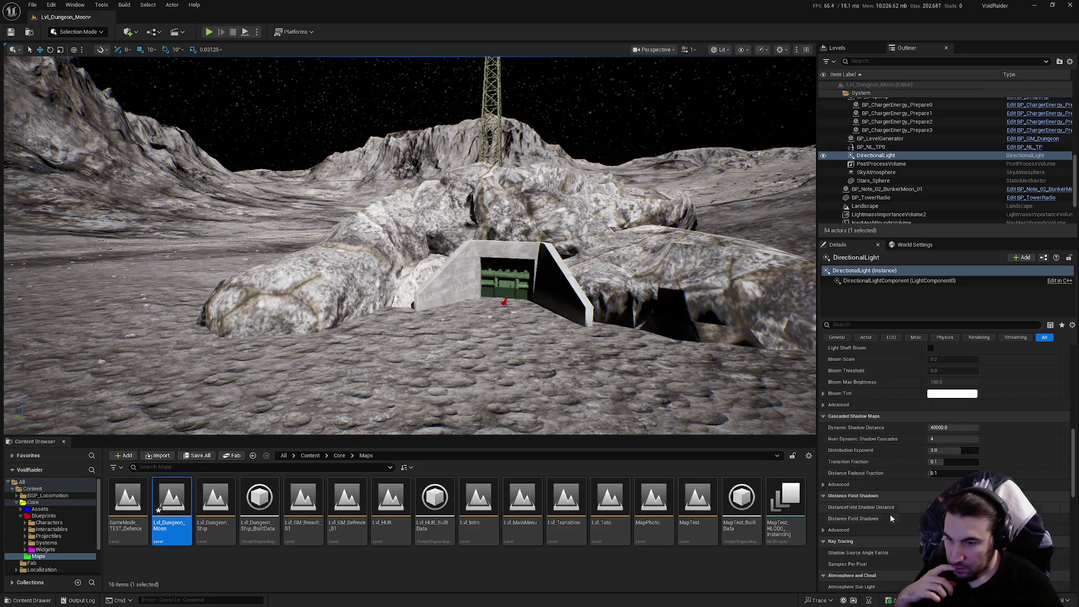
{"action": "scroll", "coordinate": [409, 245], "scroll_direction": "up", "scroll_amount": 5}
{"action": "key", "text": "d"}
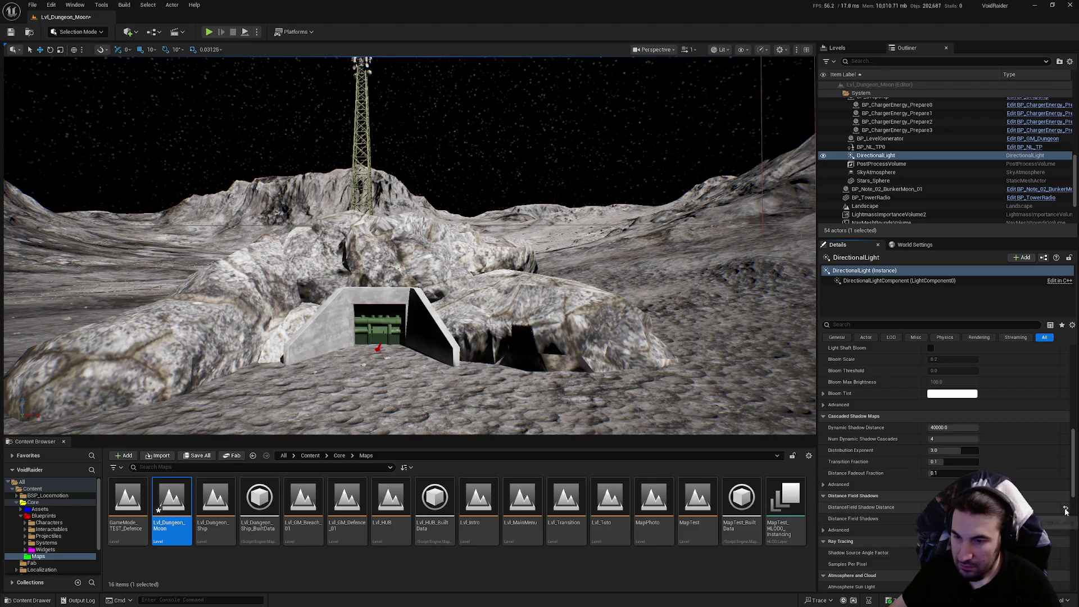
{"action": "mouse_move", "coordinate": [873, 509]}
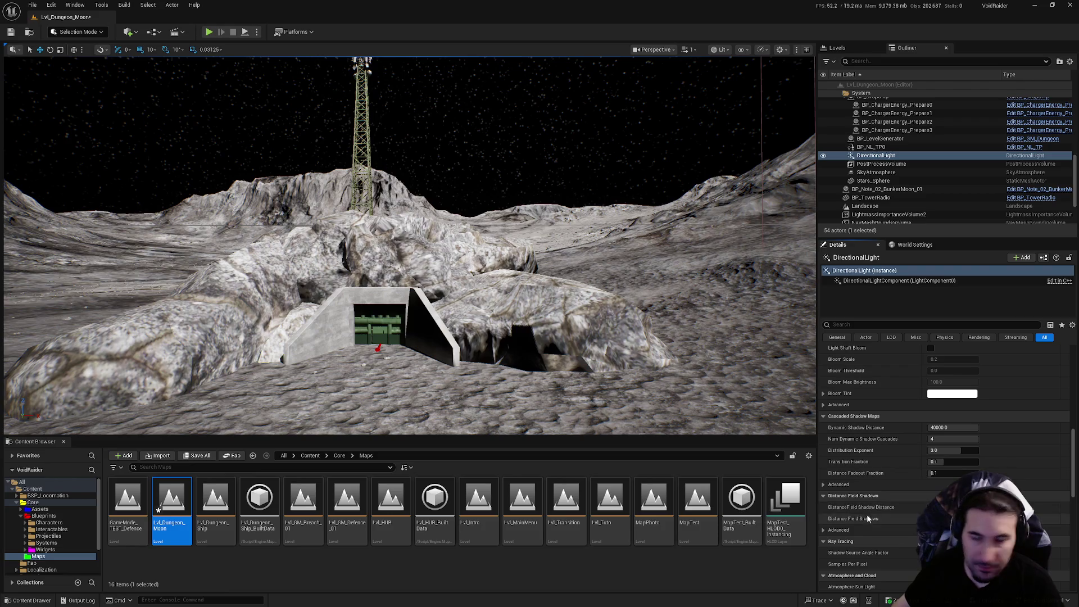
{"action": "scroll", "coordinate": [885, 534], "scroll_direction": "down", "scroll_amount": 4}
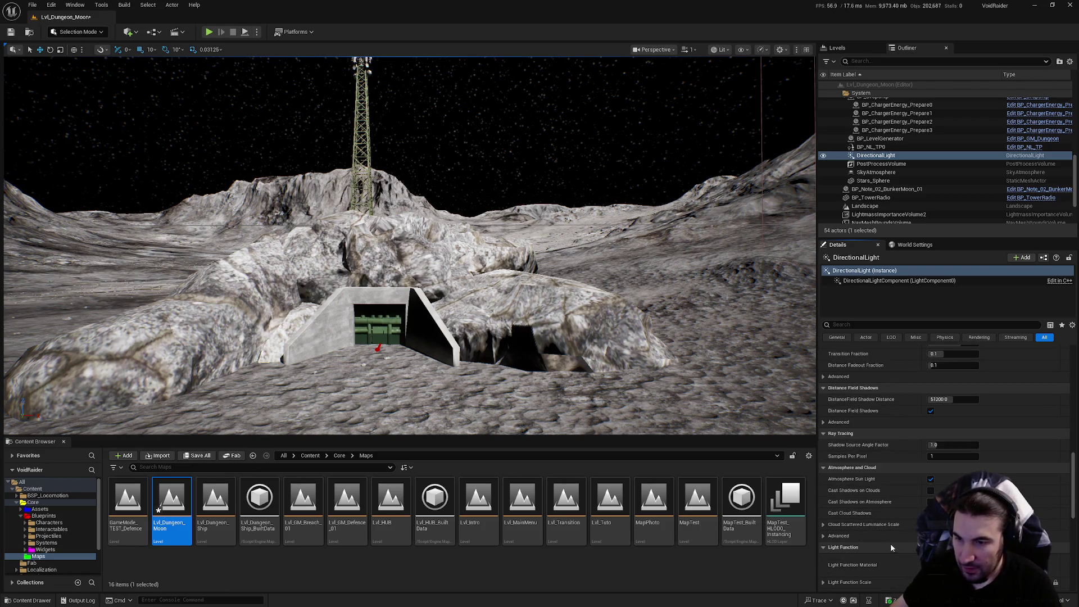
{"action": "mouse_move", "coordinate": [788, 533]}
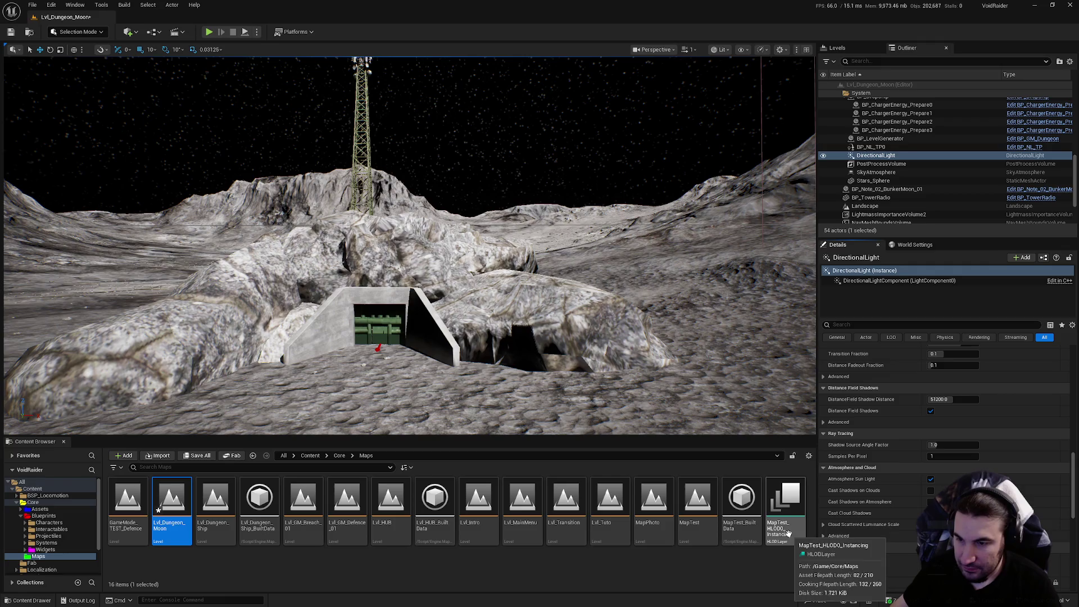
{"action": "scroll", "coordinate": [875, 497], "scroll_direction": "down", "scroll_amount": 2}
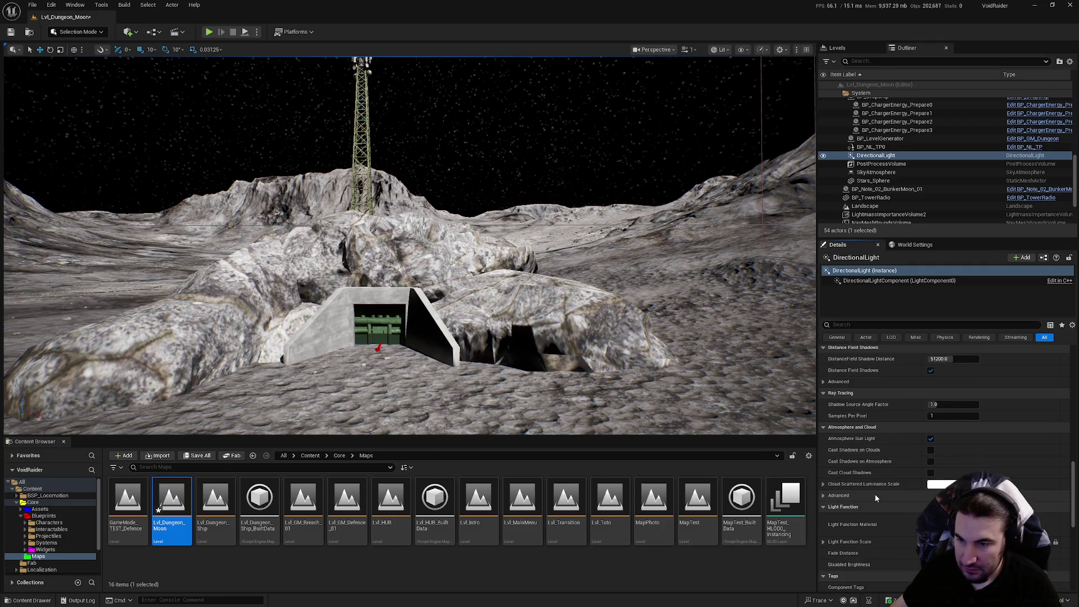
{"action": "scroll", "coordinate": [871, 499], "scroll_direction": "down", "scroll_amount": 2}
{"action": "scroll", "coordinate": [882, 505], "scroll_direction": "down", "scroll_amount": 2}
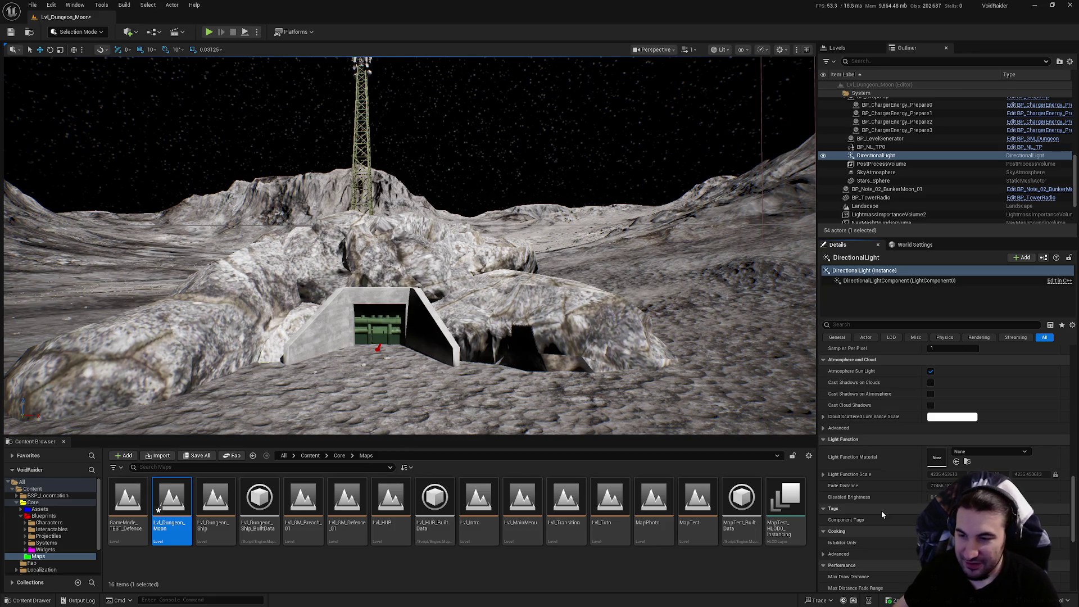
{"action": "scroll", "coordinate": [882, 511], "scroll_direction": "down", "scroll_amount": 2}
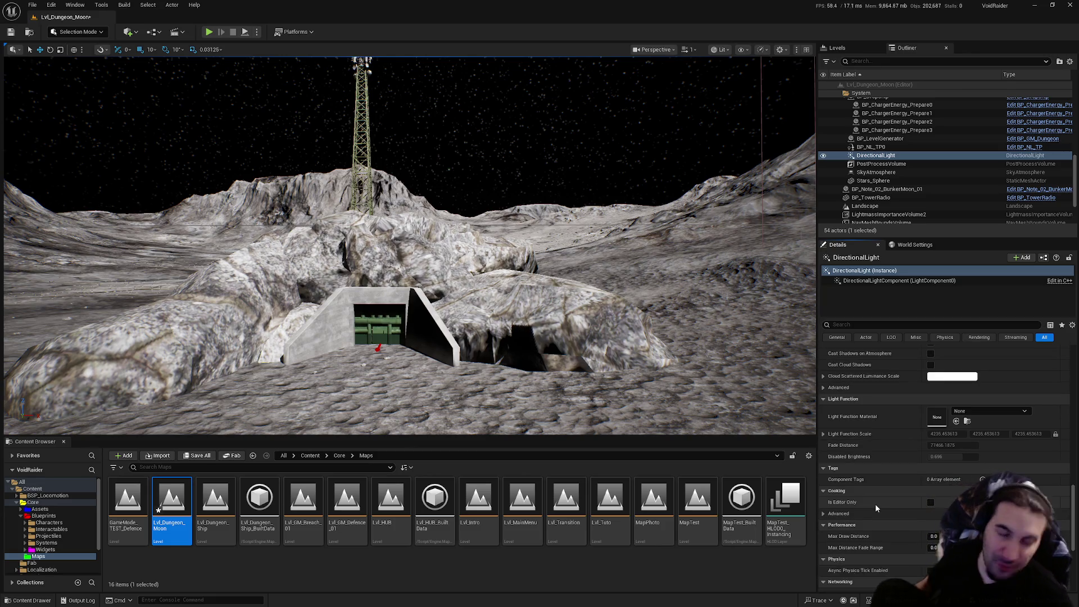
{"action": "scroll", "coordinate": [874, 472], "scroll_direction": "up", "scroll_amount": 5}
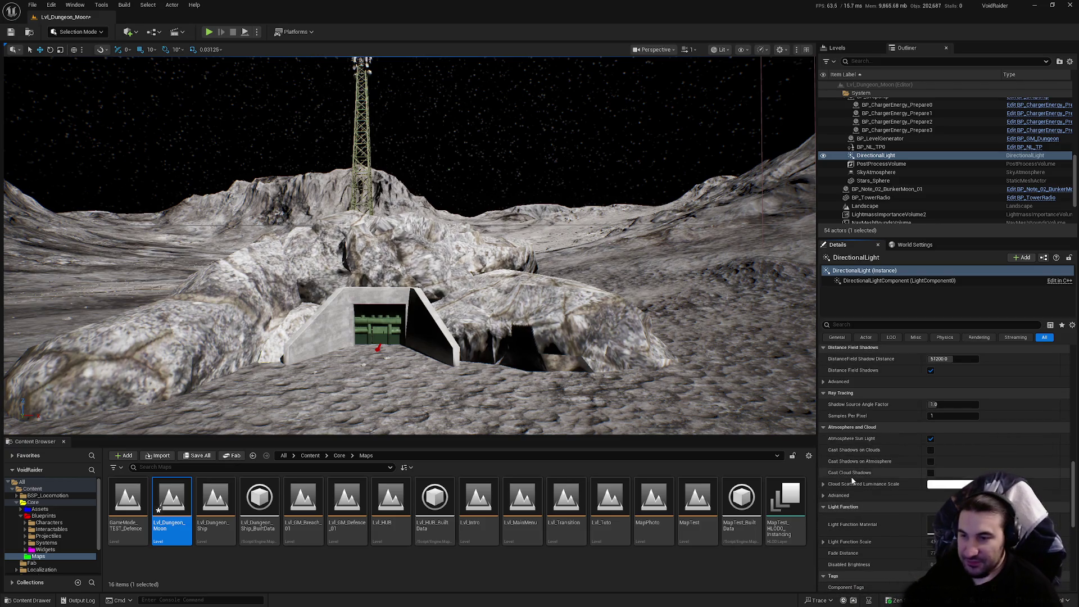
{"action": "scroll", "coordinate": [822, 451], "scroll_direction": "up", "scroll_amount": 5}
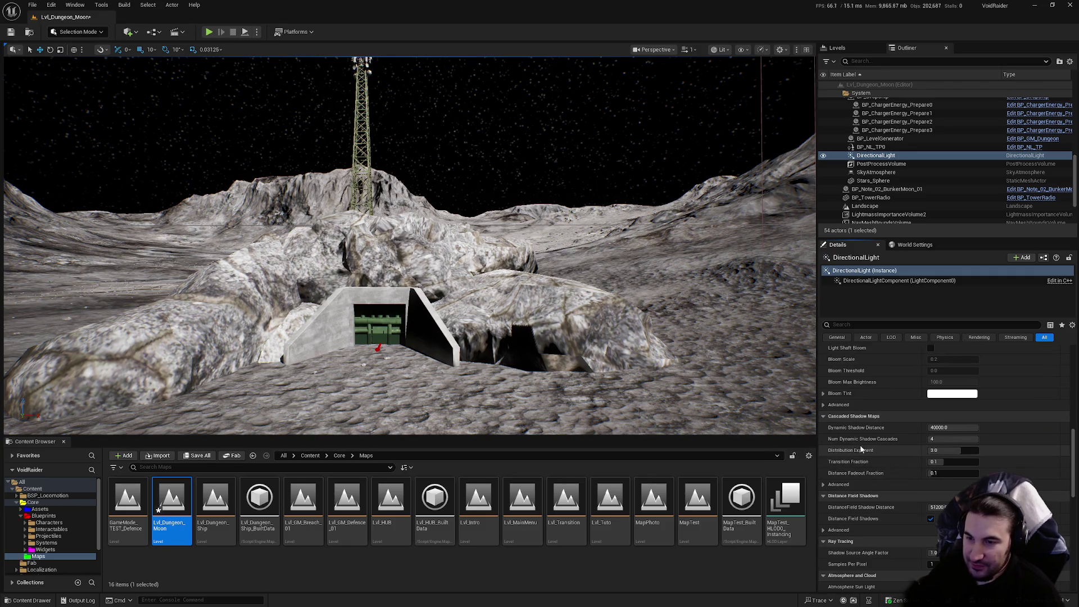
{"action": "left_click", "coordinate": [953, 427]}
Try Dynamic Shadow Distance values 6560, 20000 and 0 around the bunker, settling on 20000.
{"action": "type", "text": "6560"}
{"action": "key", "text": "Return"}
{"action": "type", "text": "20000"}
{"action": "key", "text": "Return"}
{"action": "type", "text": "0"}
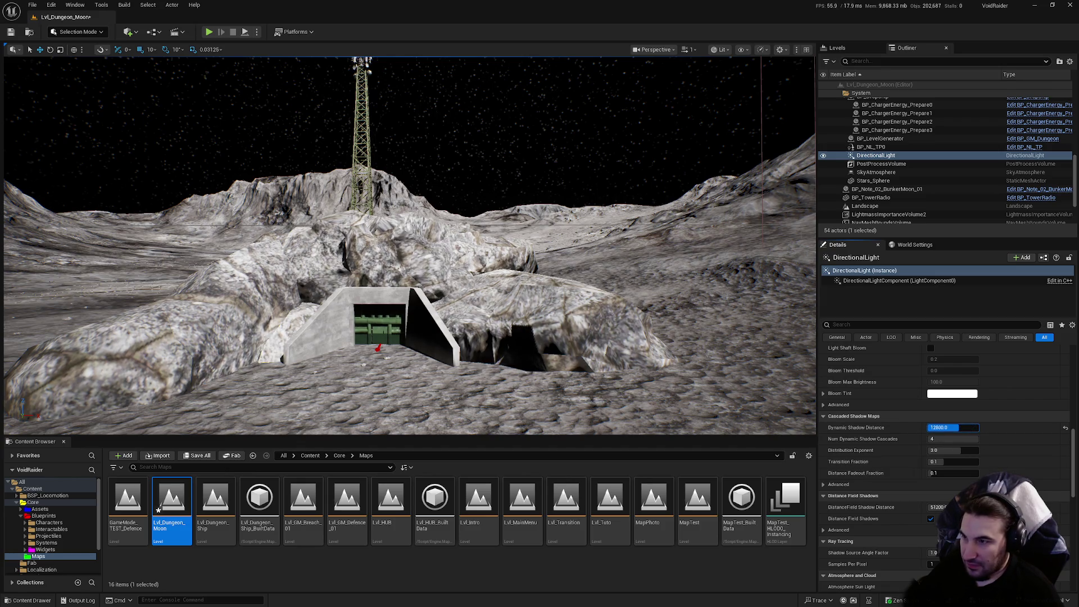
{"action": "key", "text": "Return"}
{"action": "key", "text": "w"}
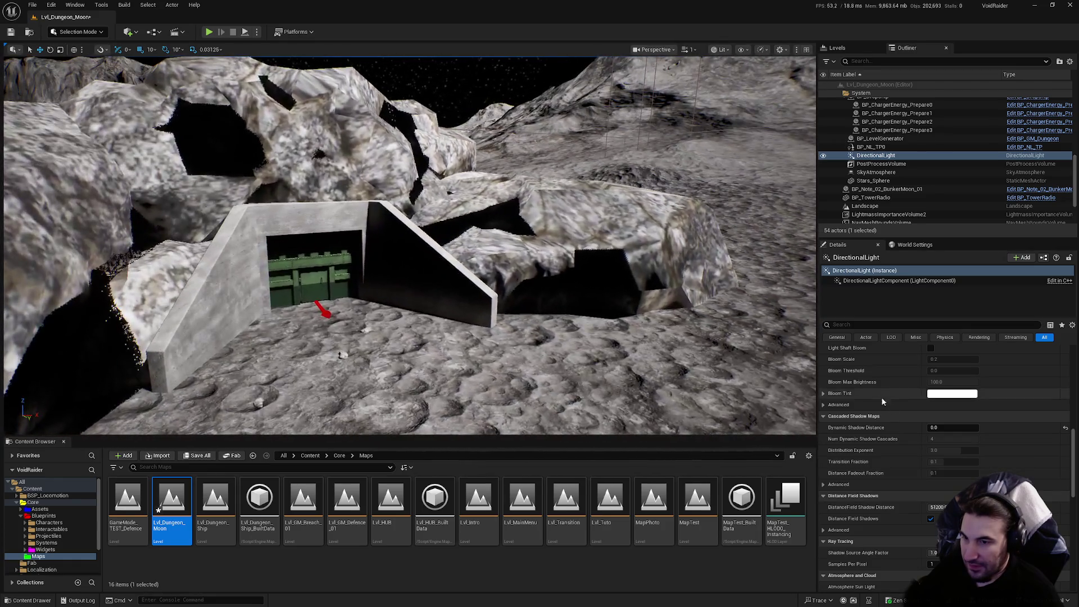
{"action": "left_click", "coordinate": [953, 427]}
{"action": "type", "text": "20000"}
{"action": "key", "text": "Return"}
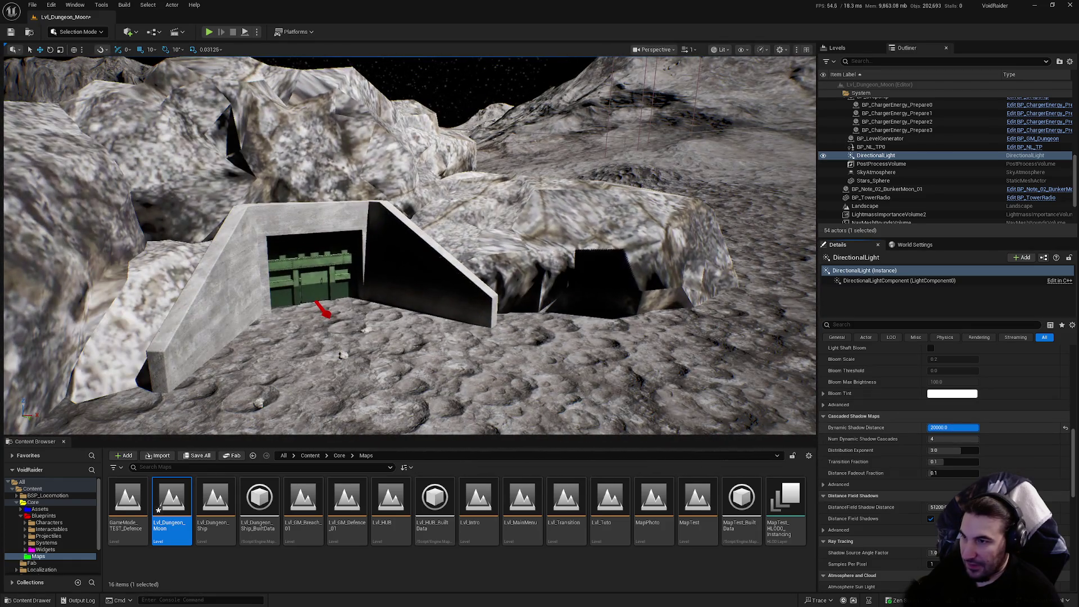
{"action": "type", "text": "0"}
{"action": "key", "text": "Return"}
{"action": "key", "text": "w"}
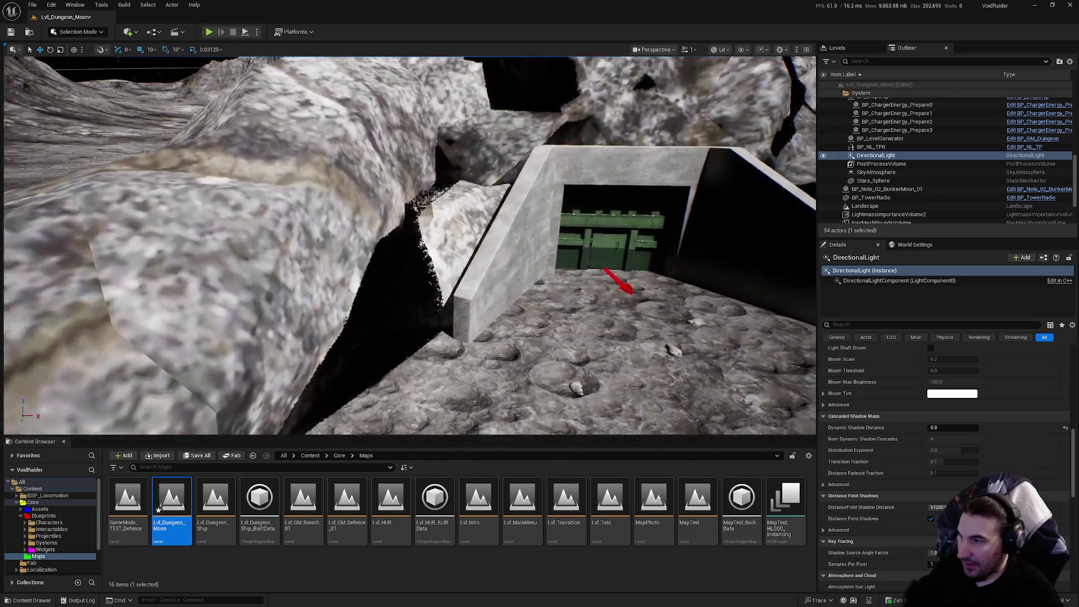
{"action": "key", "text": "ctrl+z"}
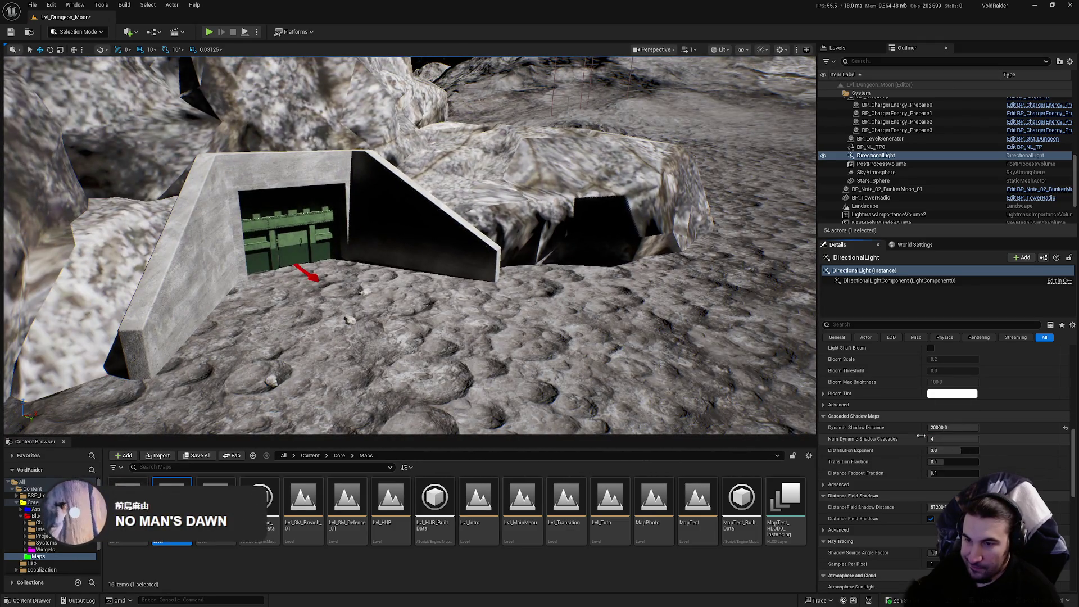
Peek at the advanced cascaded shadow settings, then filter the light's properties by 'distance'.
{"action": "left_click", "coordinate": [822, 484]}
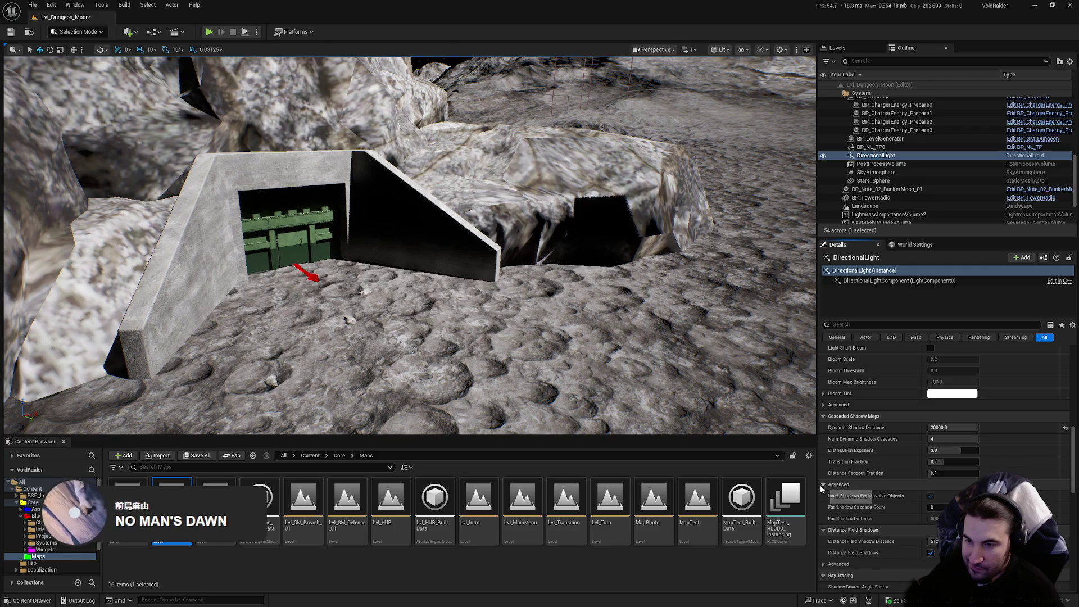
{"action": "left_click", "coordinate": [823, 483]}
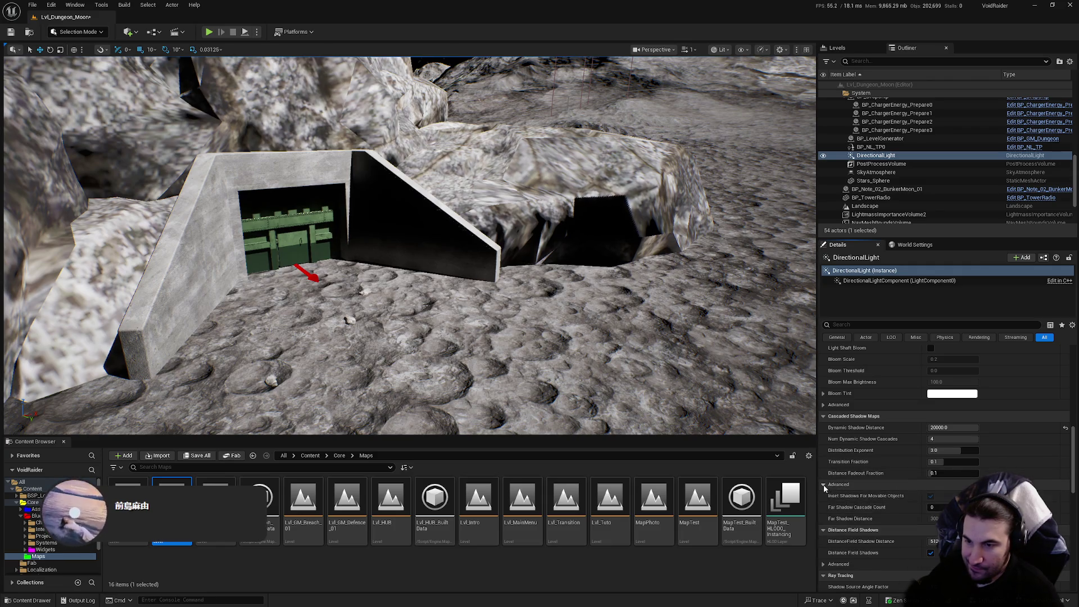
{"action": "left_click", "coordinate": [881, 325]}
{"action": "type", "text": "di"}
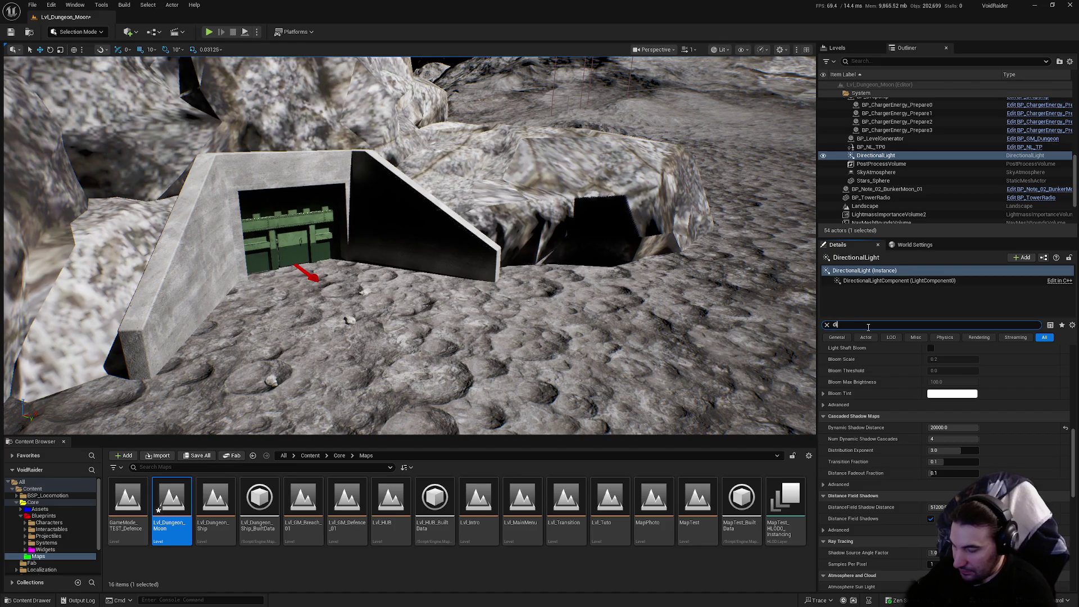
{"action": "type", "text": "stance"}
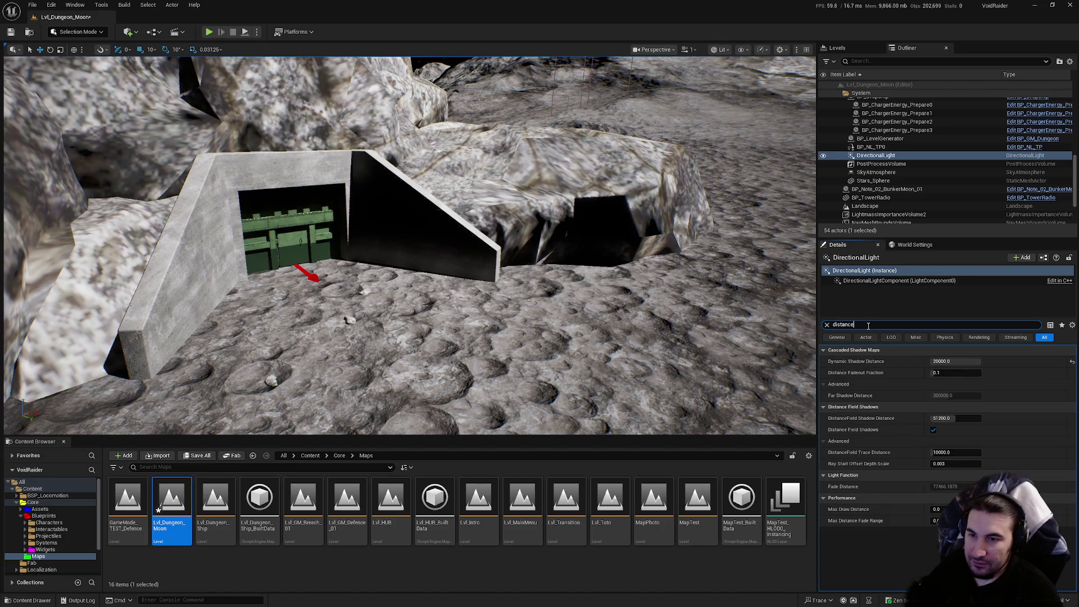
Set Max Draw Distance to 20000 and Max Distance Fade Range to 5000, then Save All.
{"action": "left_click_drag", "start_coordinate": [692, 329], "coordinate": [669, 309]}
{"action": "left_click_drag", "start_coordinate": [409, 247], "coordinate": [409, 222]}
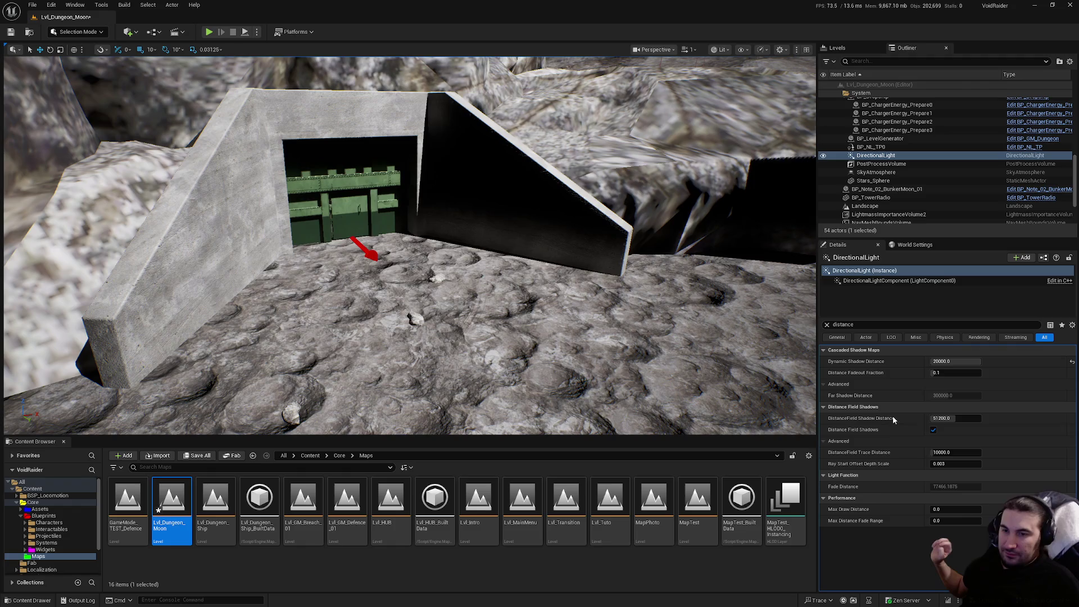
{"action": "left_click_drag", "start_coordinate": [949, 509], "coordinate": [939, 491]}
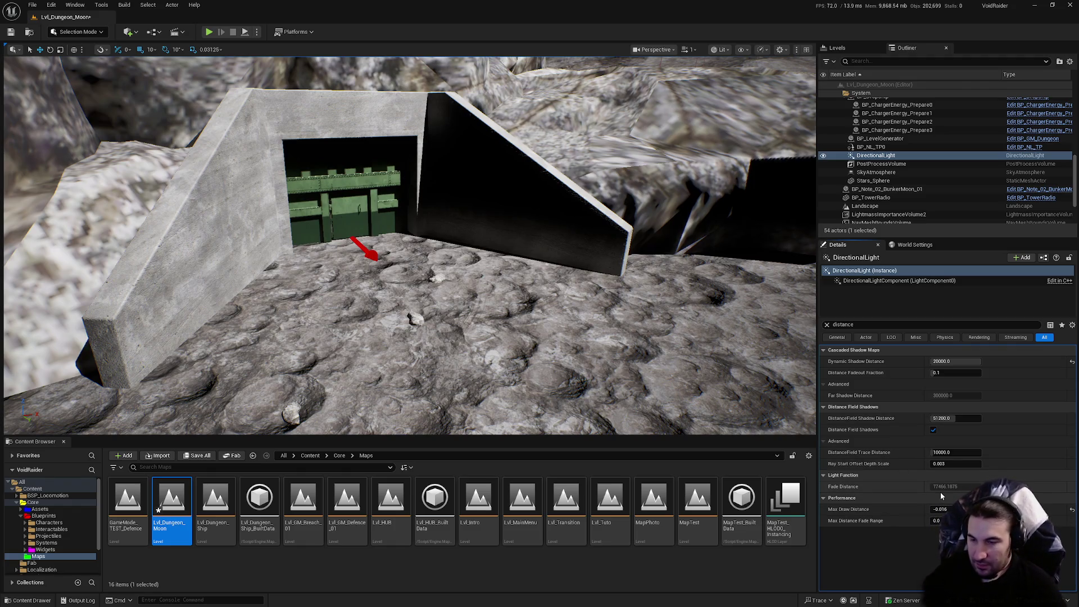
{"action": "left_click", "coordinate": [956, 510]}
{"action": "type", "text": "20000"}
{"action": "key", "text": "Return"}
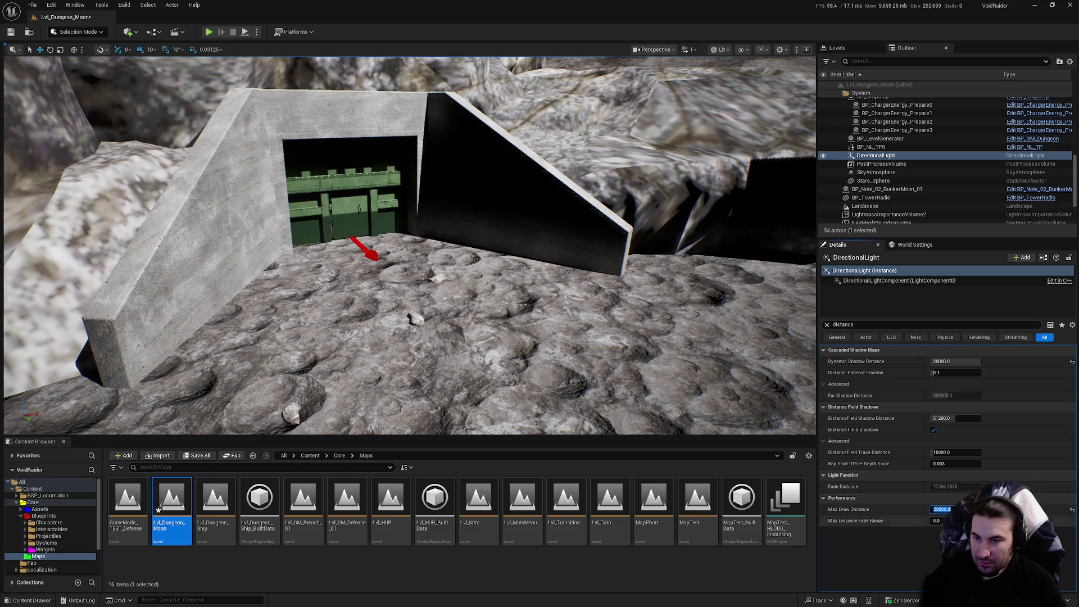
{"action": "type", "text": "500"}
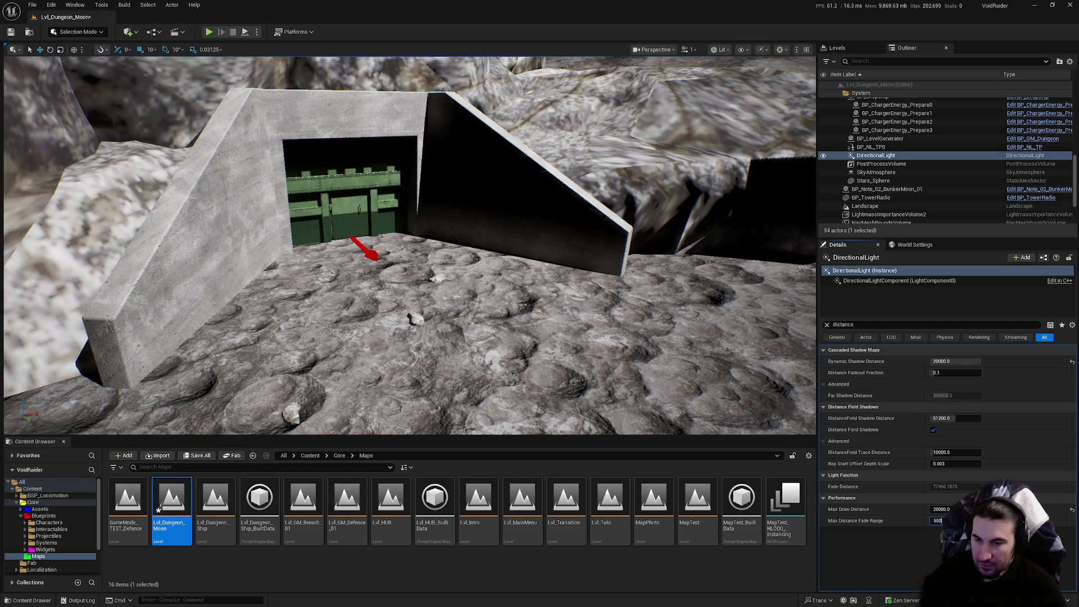
{"action": "type", "text": "0"}
{"action": "left_click", "coordinate": [197, 455]}
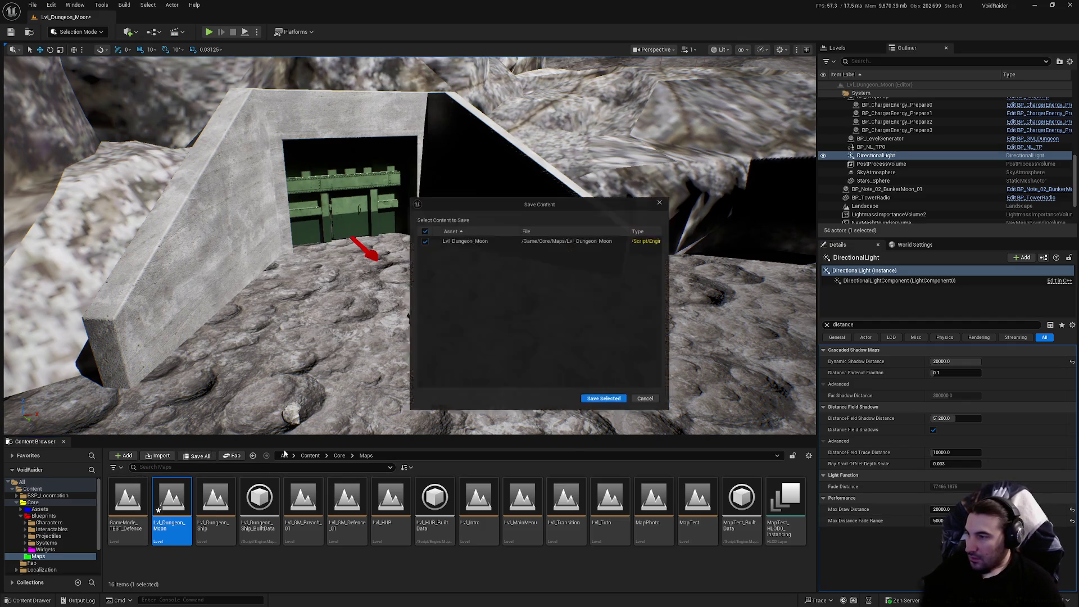
Confirm saving Lvl_Dungeon_Moon with Save Selected, then fly the view over the landscape.
{"action": "left_click", "coordinate": [596, 405]}
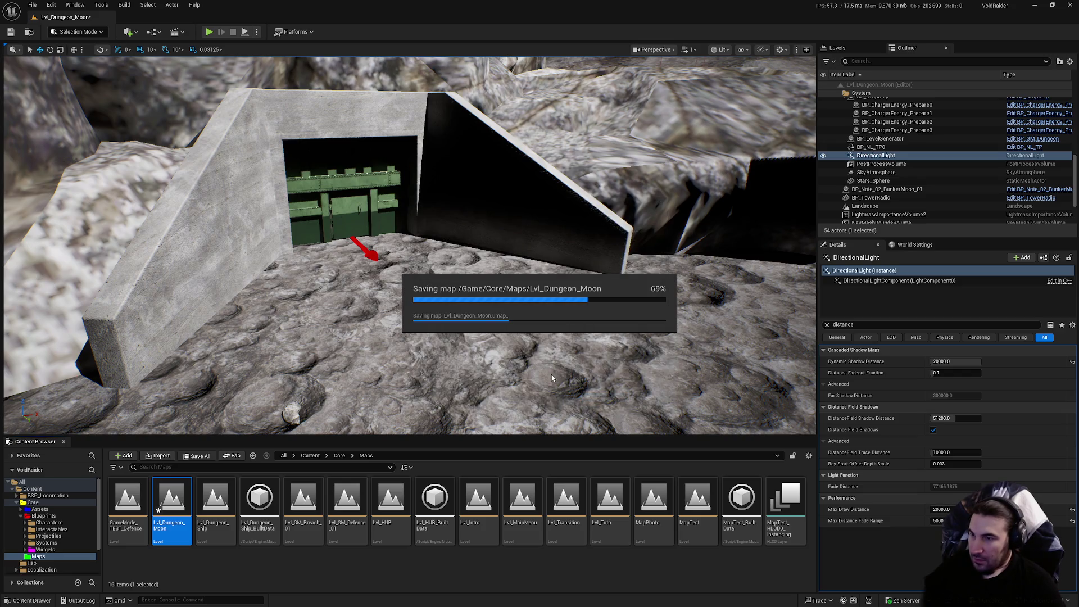
{"action": "mouse_move", "coordinate": [552, 382]}
{"action": "left_mouse_down"}
{"action": "mouse_move", "coordinate": [461, 337]}
{"action": "mouse_move", "coordinate": [466, 292]}
{"action": "mouse_move", "coordinate": [478, 340]}
{"action": "mouse_move", "coordinate": [467, 315]}
{"action": "mouse_move", "coordinate": [472, 338]}
{"action": "mouse_move", "coordinate": [561, 249]}
{"action": "mouse_move", "coordinate": [518, 392]}
{"action": "mouse_move", "coordinate": [569, 338]}
{"action": "mouse_move", "coordinate": [549, 376]}
{"action": "left_mouse_up"}
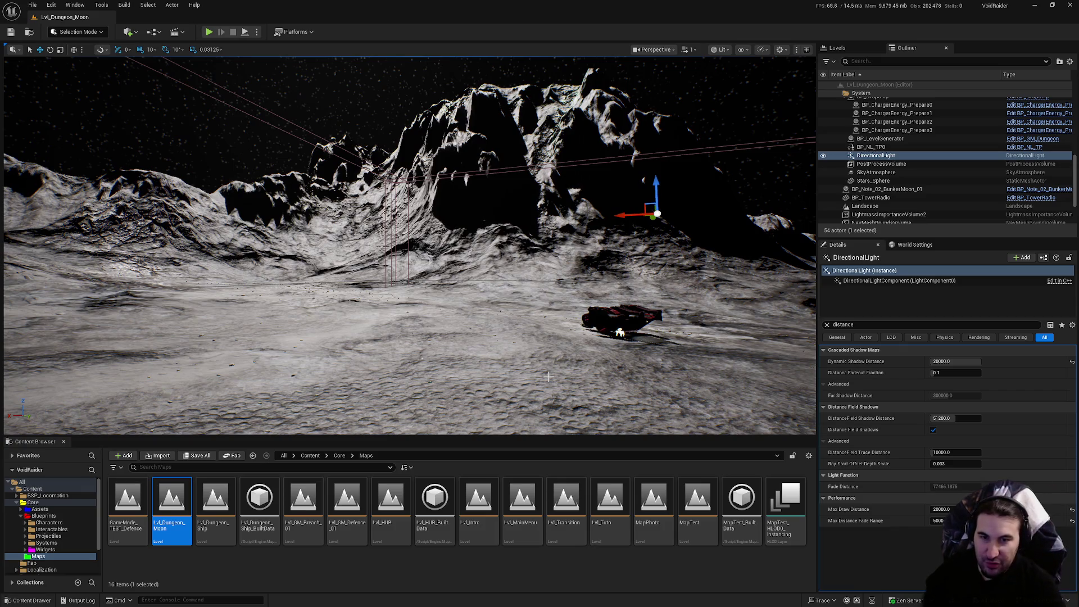
Reset Max Draw Distance and Max Distance Fade Range to 0.0, then re-save Lvl_Dungeon_Moon.
{"action": "left_click", "coordinate": [1072, 509]}
{"action": "left_click", "coordinate": [1072, 521]}
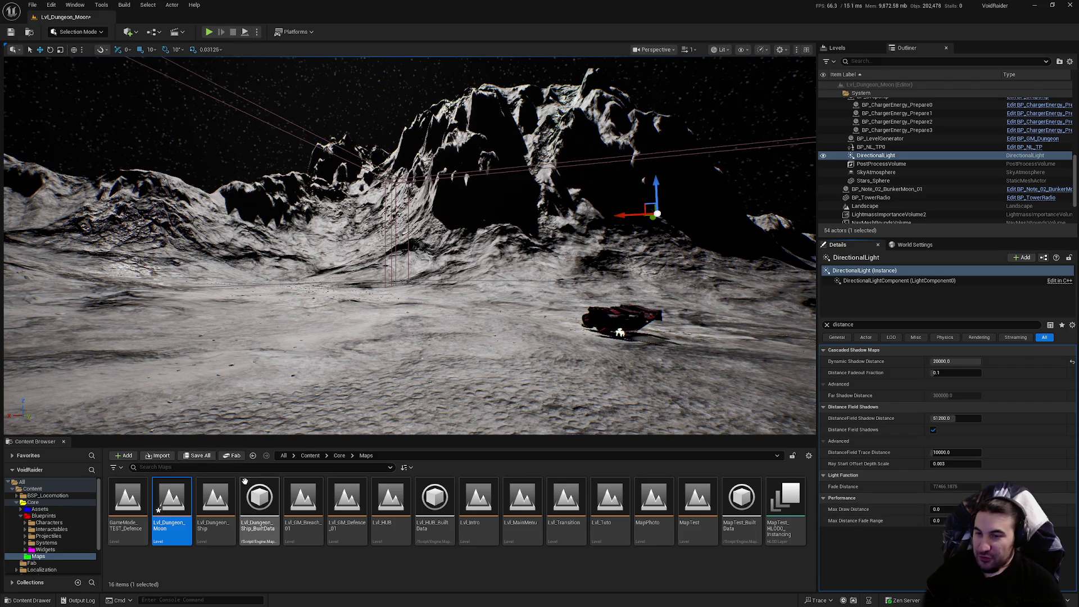
{"action": "left_click", "coordinate": [197, 456]}
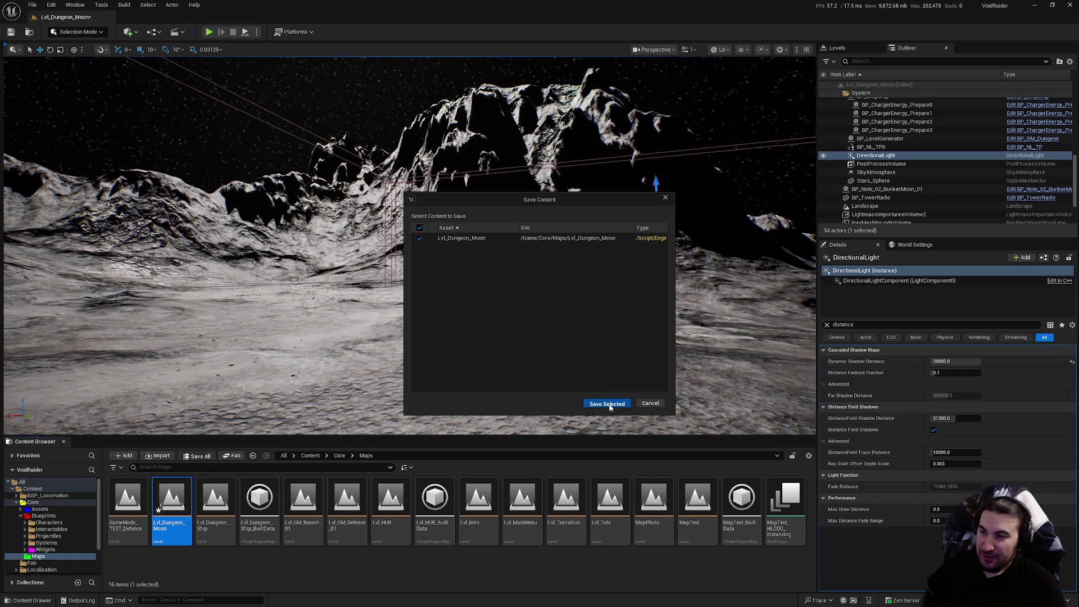
{"action": "left_click", "coordinate": [597, 403]}
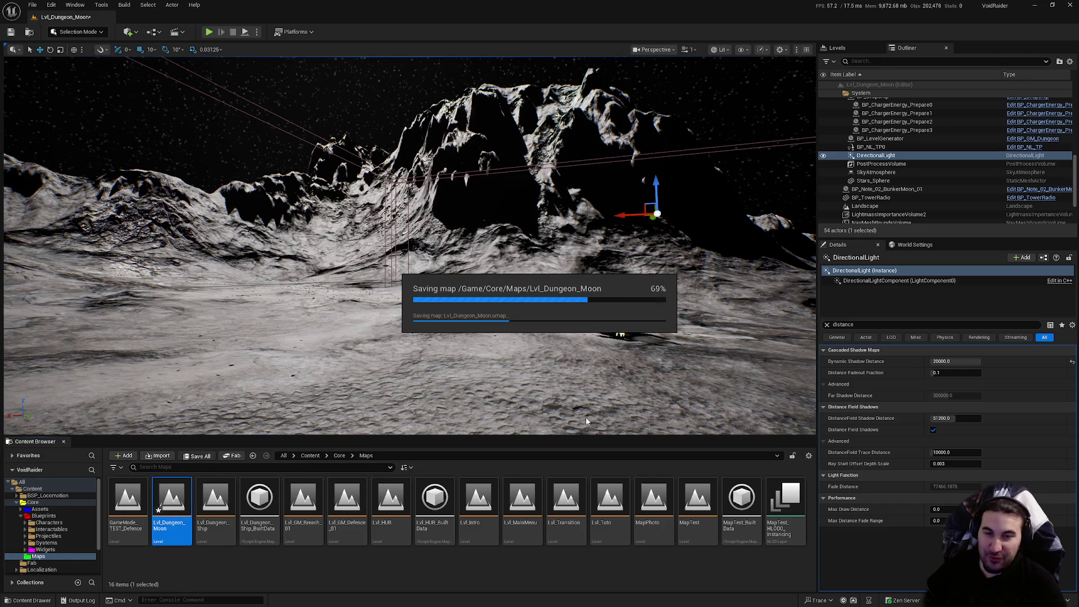
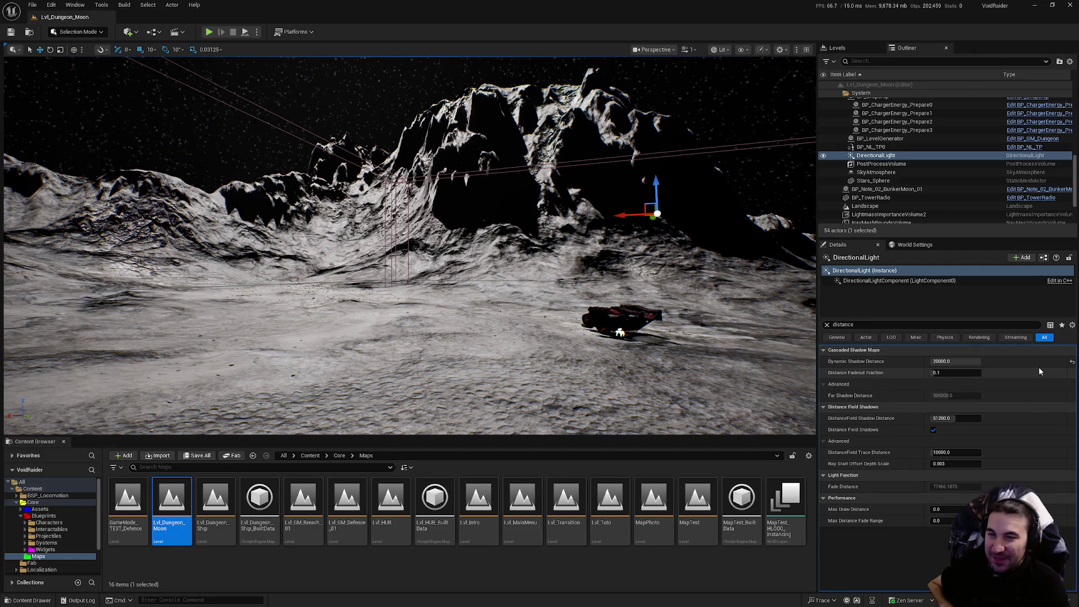
Drag the Dynamic Shadow Distance through several values, settling at 5000.
{"action": "left_click", "coordinate": [1073, 364]}
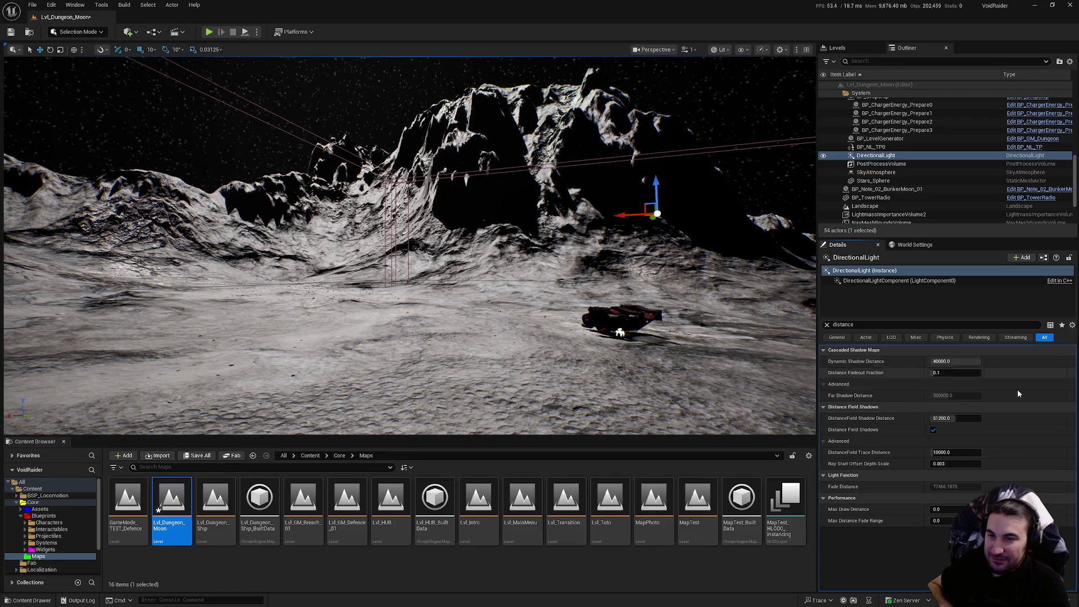
{"action": "left_click", "coordinate": [948, 361]}
{"action": "type", "text": "20000"}
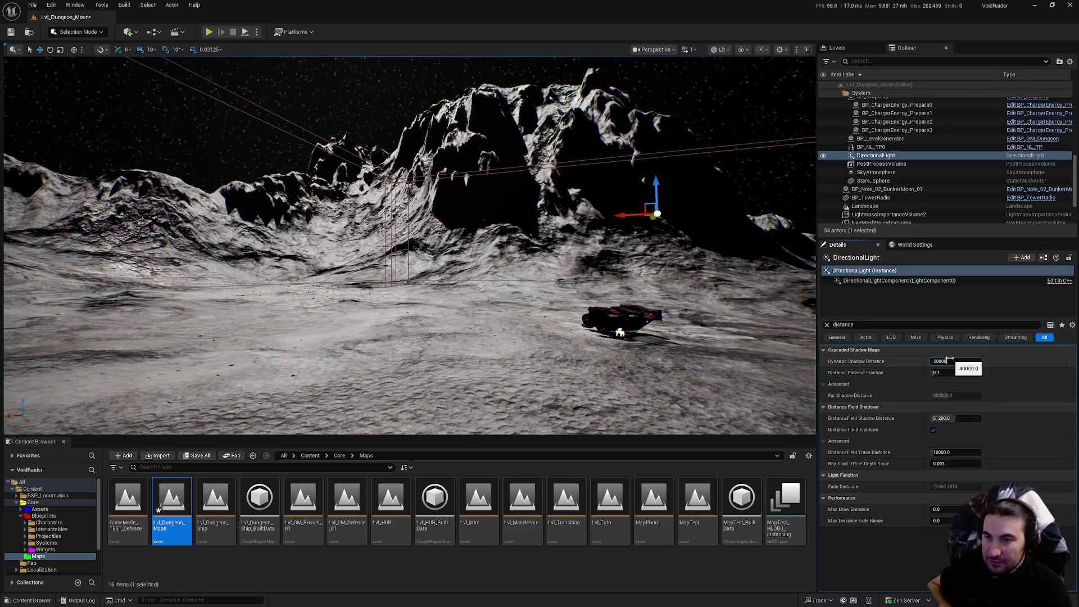
{"action": "key", "text": "Return"}
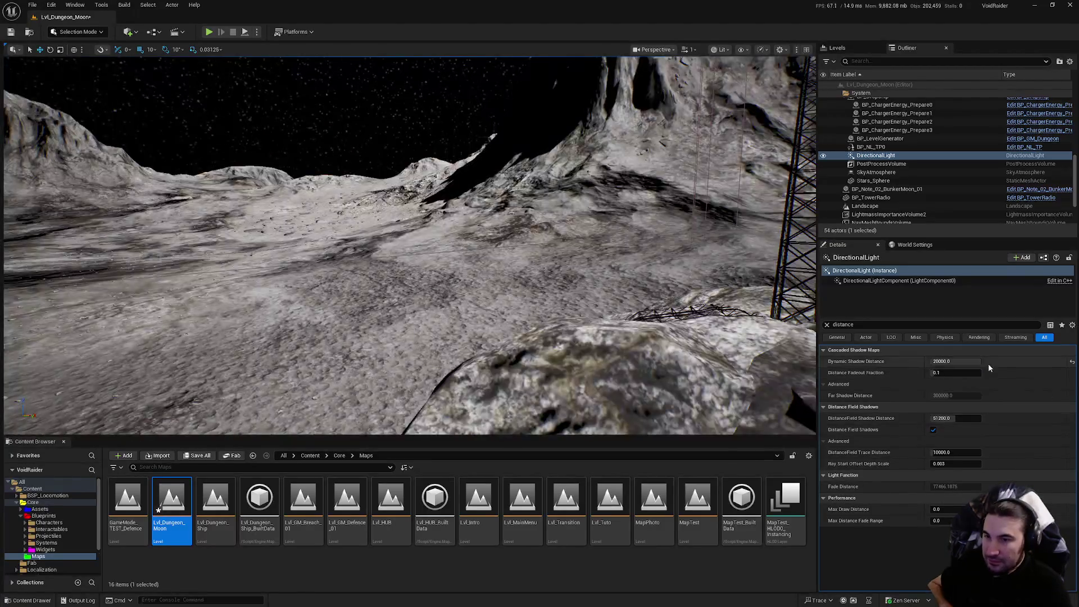
{"action": "left_click_drag", "start_coordinate": [930, 365], "coordinate": [916, 364]}
{"action": "type", "text": "10000"}
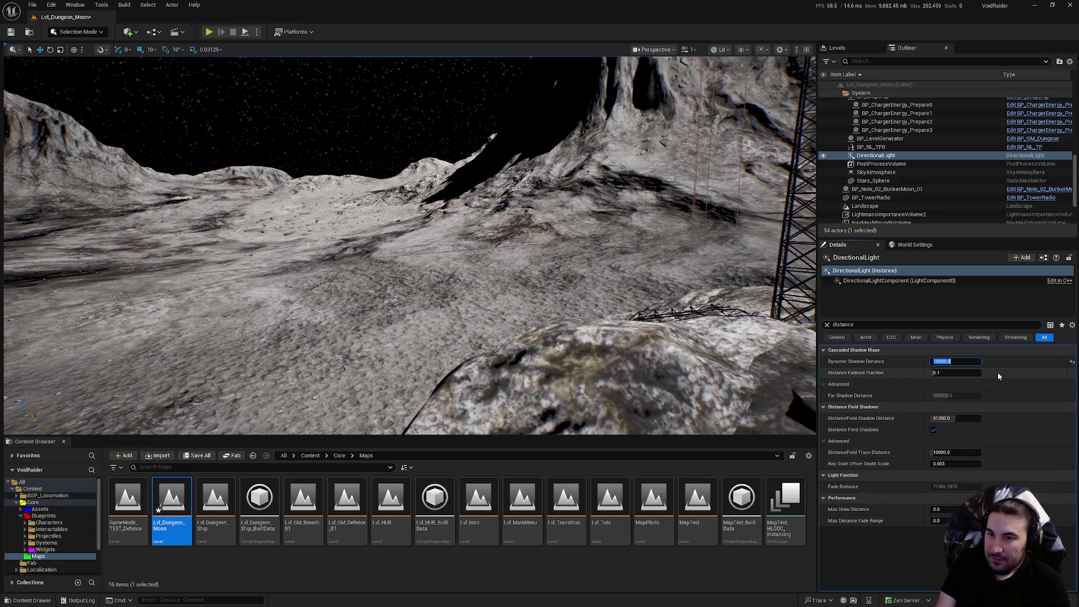
{"action": "key", "text": "Return"}
{"action": "left_click_drag", "start_coordinate": [955, 362], "coordinate": [950, 361]}
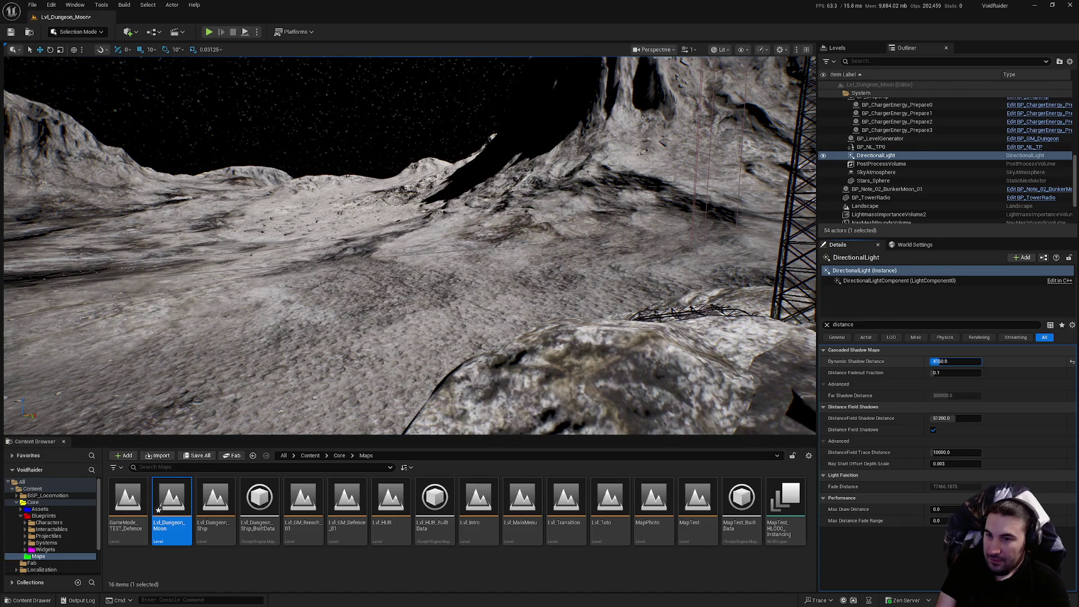
{"action": "key", "text": "Return"}
Fly through the dark level and retype 5000 as the Dynamic Shadow Distance.
{"action": "left_click_drag", "start_coordinate": [713, 314], "coordinate": [717, 259]}
{"action": "left_click_drag", "start_coordinate": [955, 361], "coordinate": [943, 355]}
{"action": "double_click", "coordinate": [950, 361]}
{"action": "type", "text": "5000"}
{"action": "key", "text": "Return"}
{"action": "mouse_move", "coordinate": [409, 242]}
{"action": "left_mouse_down"}
{"action": "mouse_move", "coordinate": [393, 251]}
{"action": "mouse_move", "coordinate": [394, 240]}
{"action": "mouse_move", "coordinate": [519, 295]}
{"action": "left_mouse_up"}
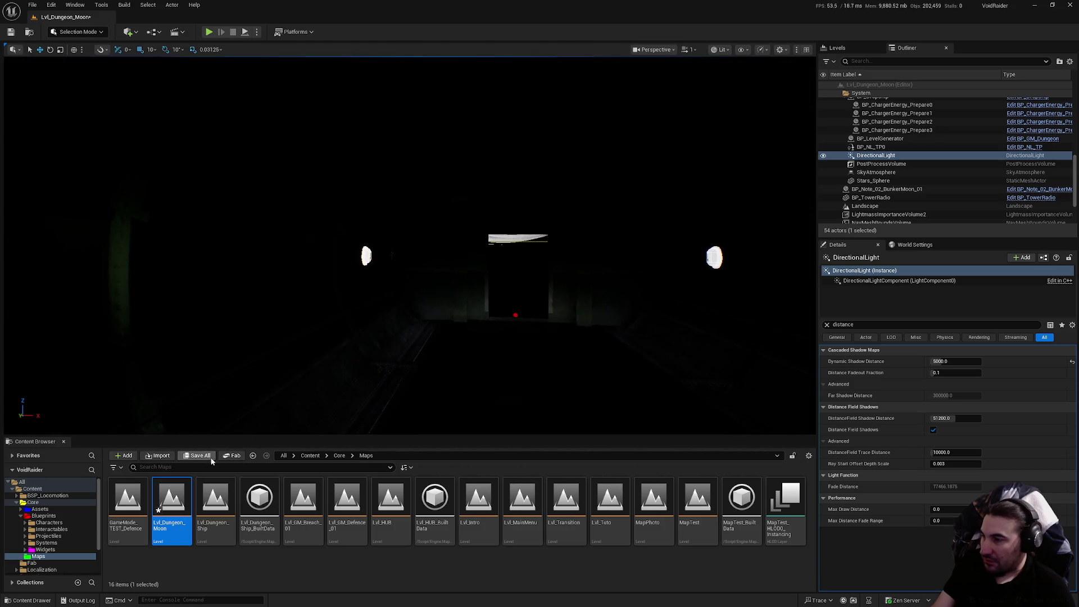
Save Lvl_Dungeon_Moon with Save All > Save Selected.
{"action": "left_click", "coordinate": [212, 461]}
{"action": "left_click", "coordinate": [603, 402]}
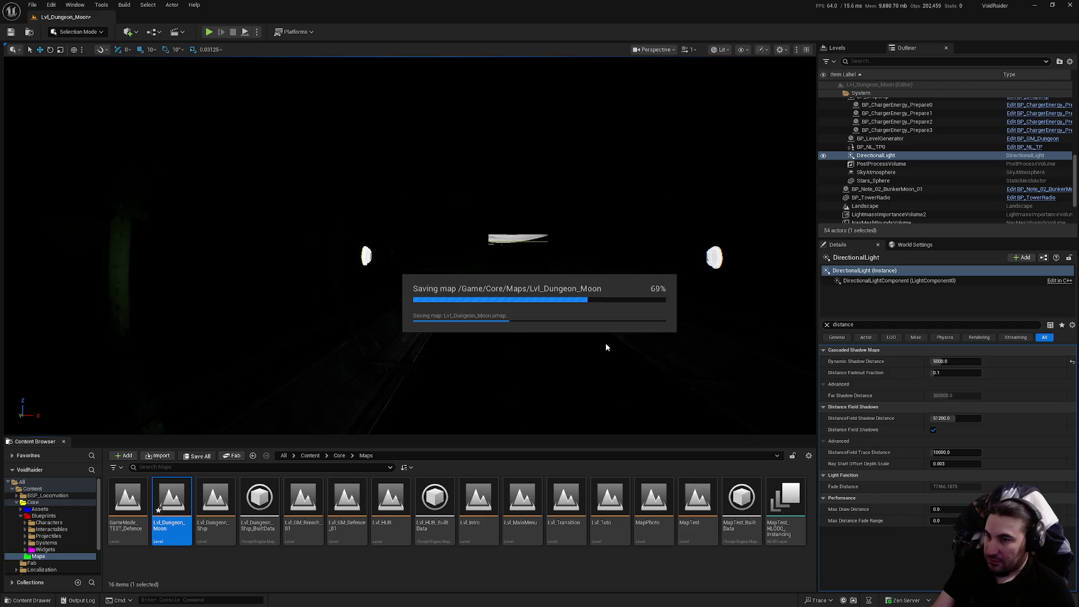
{"action": "left_click_drag", "start_coordinate": [667, 369], "coordinate": [647, 360]}
{"action": "left_click_drag", "start_coordinate": [410, 246], "coordinate": [430, 245]}
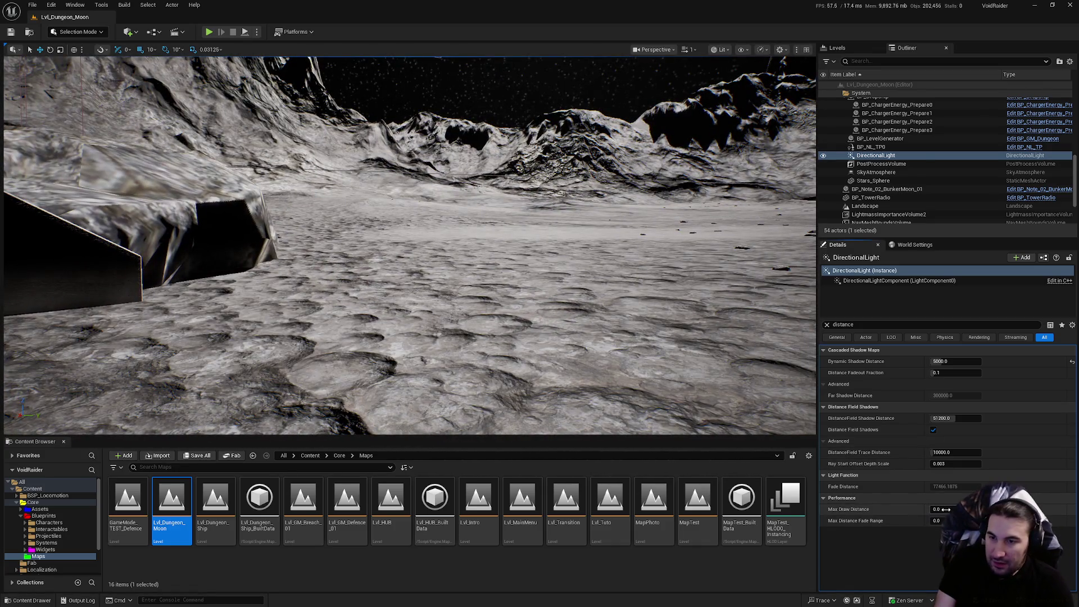
Set the light's Max Draw Distance to 5000 and save the level again.
{"action": "type", "text": "500"}
{"action": "key", "text": "Return"}
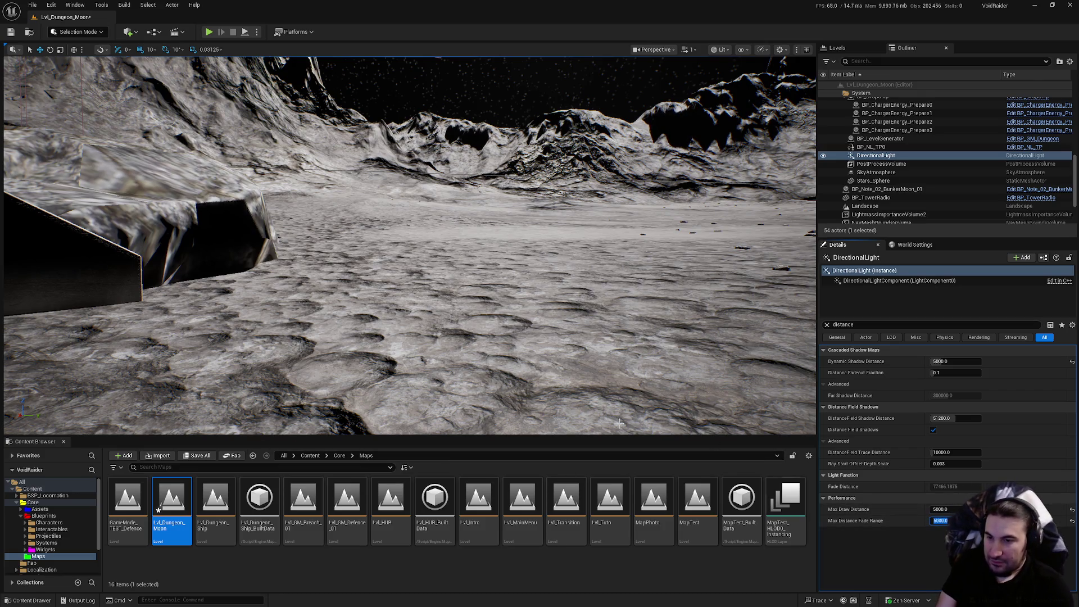
{"action": "left_click", "coordinate": [197, 456]}
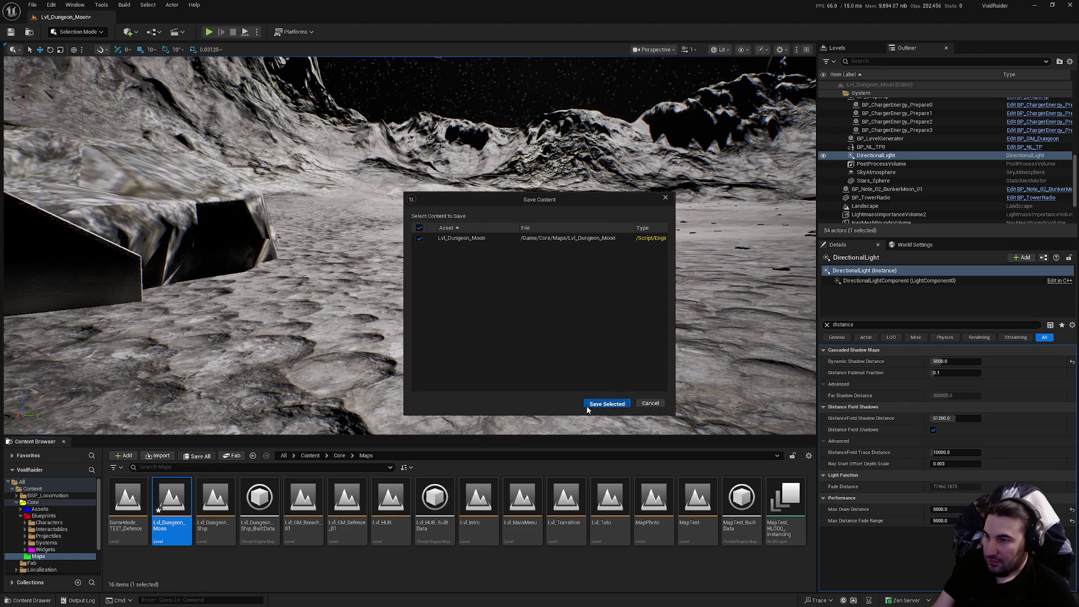
{"action": "left_click", "coordinate": [606, 404]}
{"action": "mouse_move", "coordinate": [443, 315]}
{"action": "left_mouse_down"}
{"action": "mouse_move", "coordinate": [432, 279]}
{"action": "mouse_move", "coordinate": [449, 262]}
{"action": "mouse_move", "coordinate": [447, 281]}
{"action": "mouse_move", "coordinate": [442, 264]}
{"action": "mouse_move", "coordinate": [433, 270]}
{"action": "mouse_move", "coordinate": [612, 306]}
{"action": "left_mouse_up"}
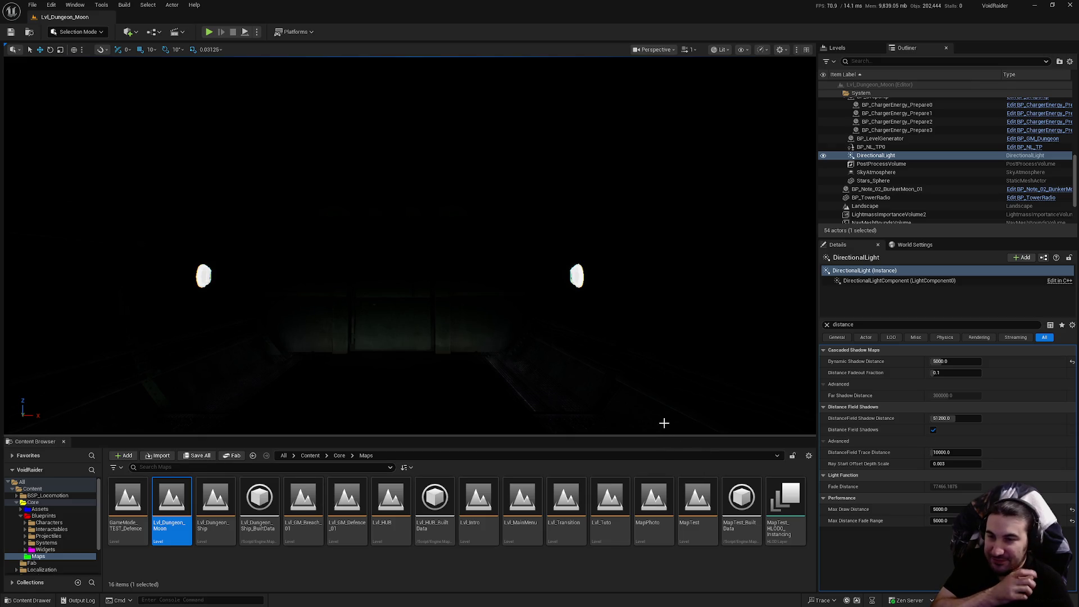
Set DistanceField Trace Distance and DistanceField Shadow Distance both to 5000.
{"action": "mouse_move", "coordinate": [857, 457]}
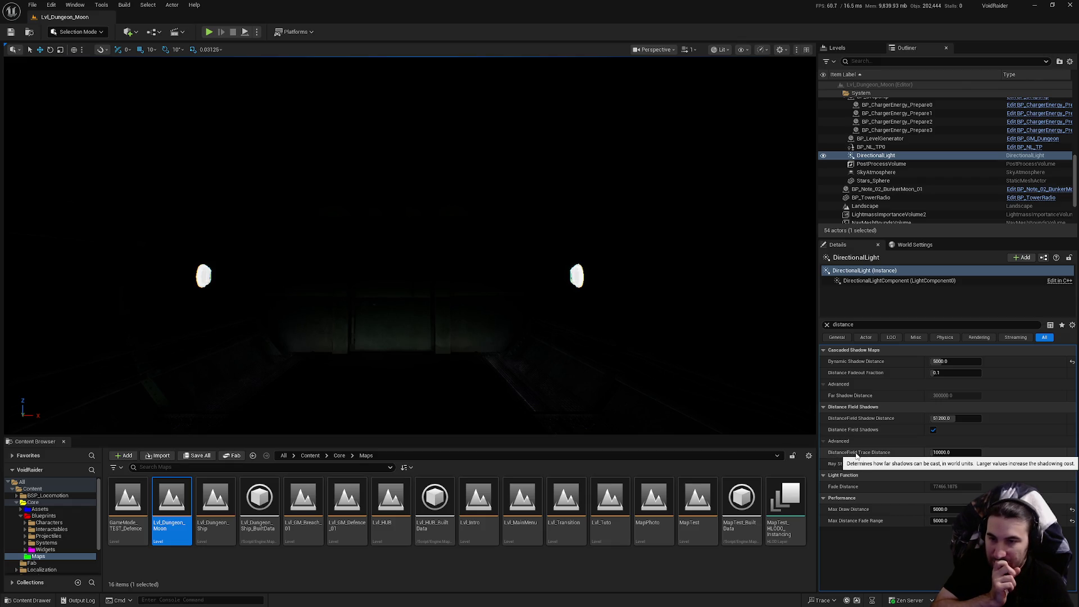
{"action": "left_click", "coordinate": [945, 453]}
{"action": "type", "text": "5000"}
{"action": "key", "text": "Return"}
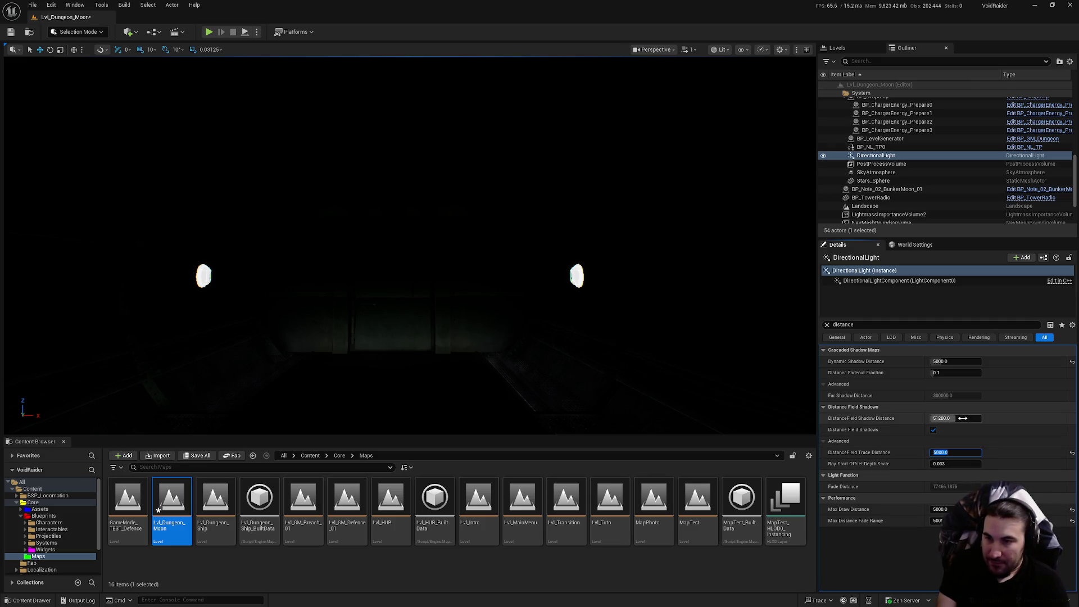
{"action": "type", "text": "0"}
{"action": "key", "text": "Return"}
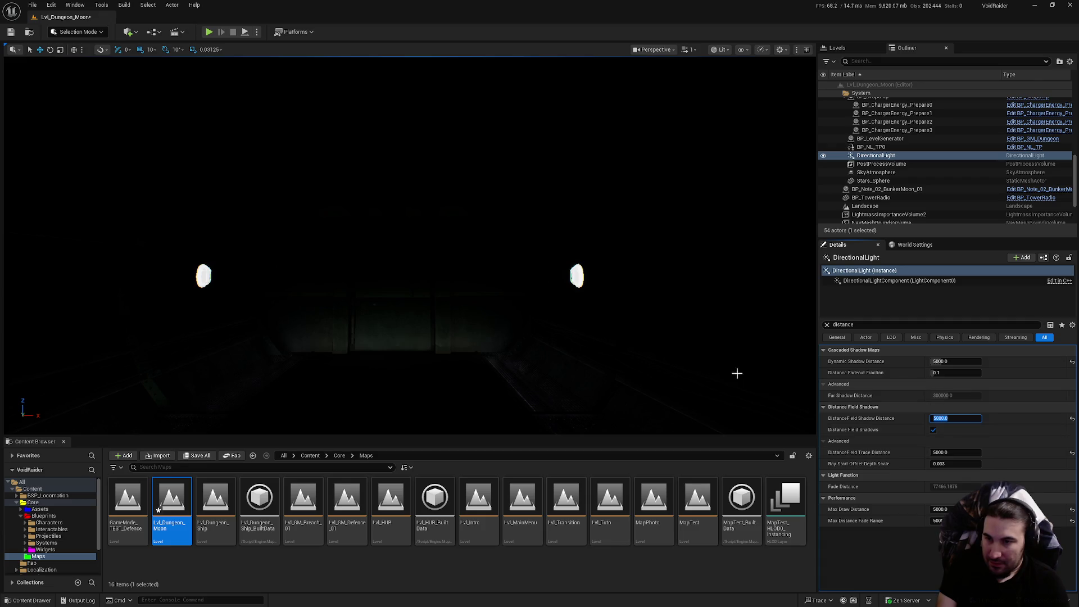
Save Lvl_Dungeon_Moon and launch Play In Editor with Alt+P.
{"action": "left_click", "coordinate": [200, 456]}
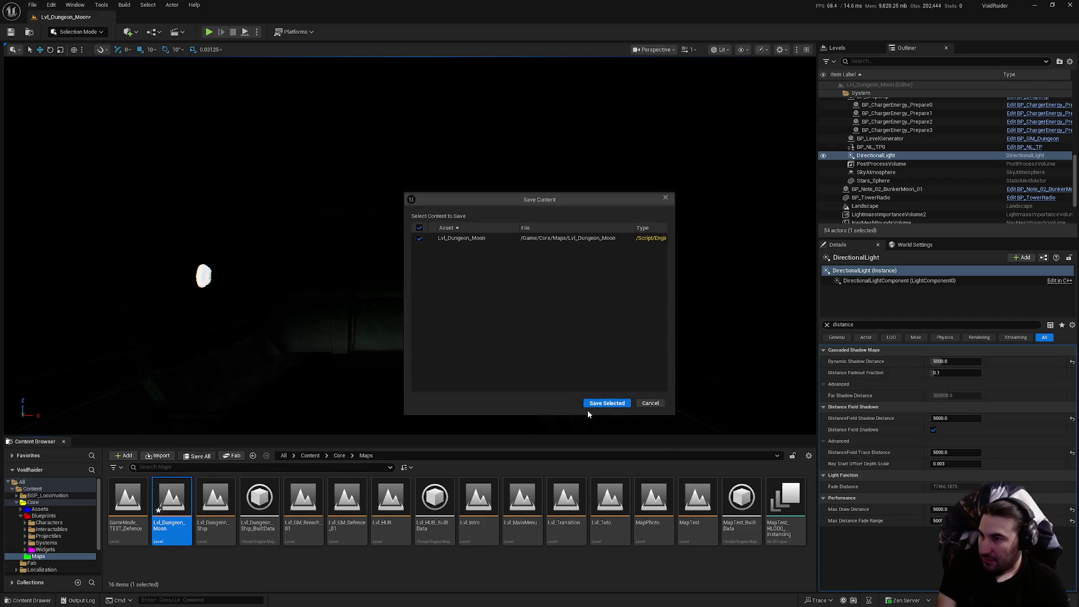
{"action": "left_click", "coordinate": [597, 404]}
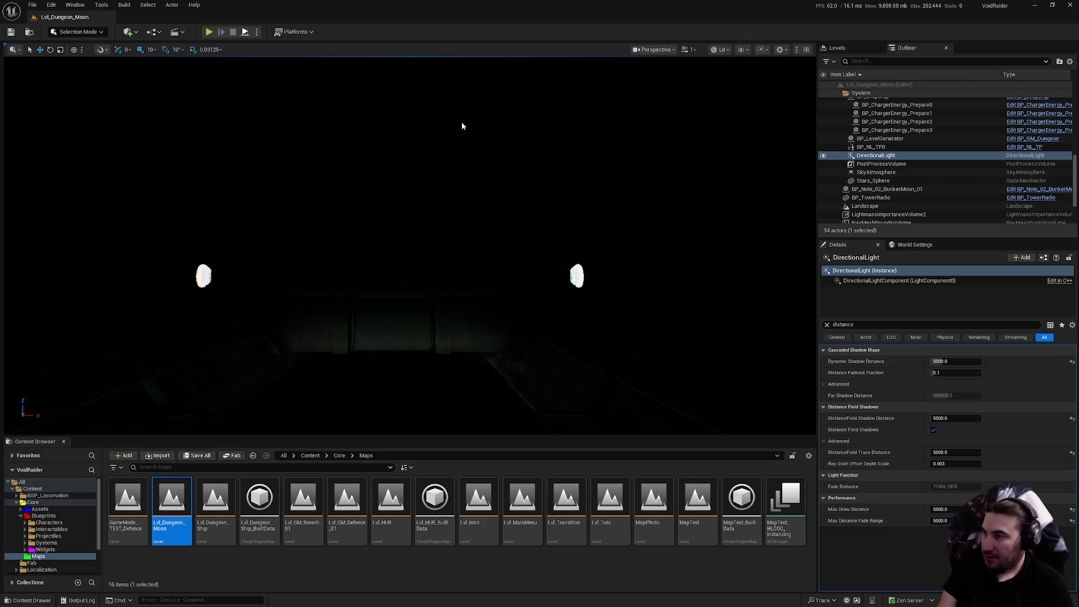
{"action": "key", "text": "alt+p"}
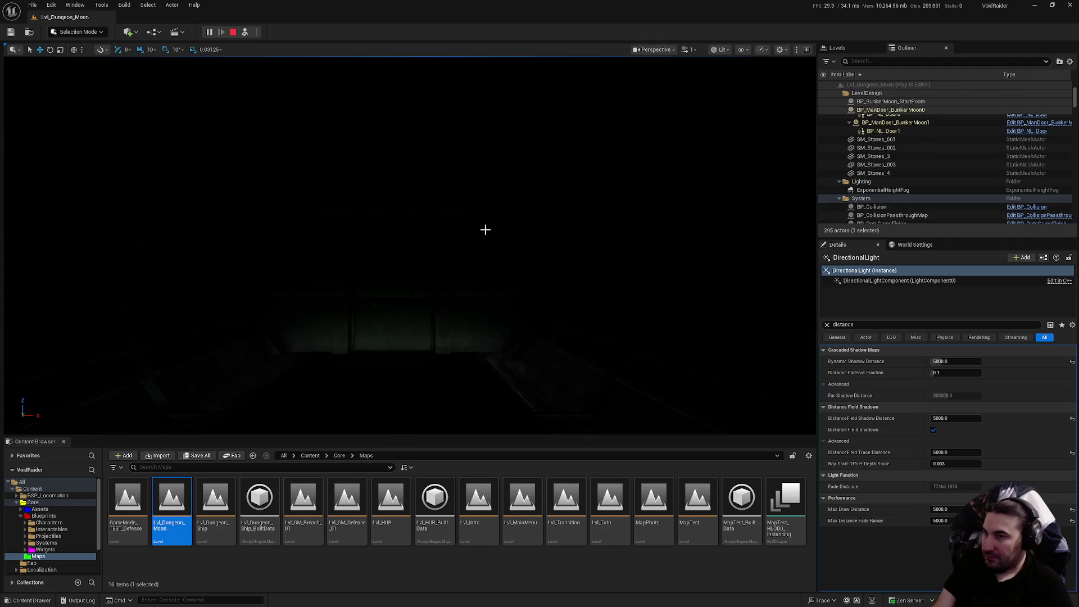
Take control of the player in the running game, then stop the play session.
{"action": "left_click", "coordinate": [483, 224]}
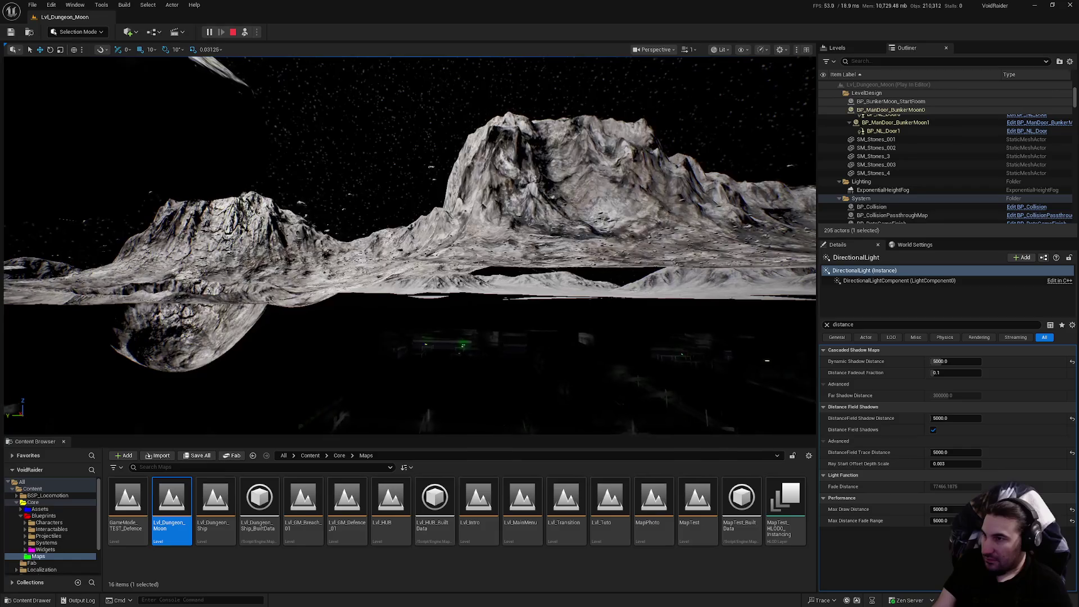
{"action": "left_click", "coordinate": [232, 32]}
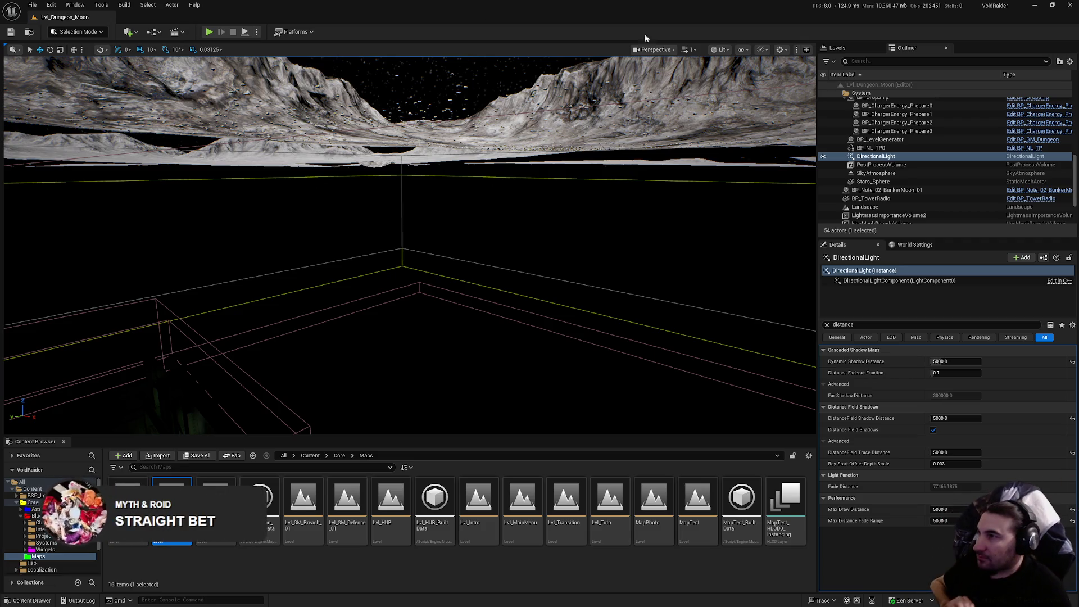
Place a Blocking Volume from the Quick Add list filtered by 'volum'.
{"action": "left_click", "coordinate": [104, 8]}
{"action": "left_click", "coordinate": [104, 8]}
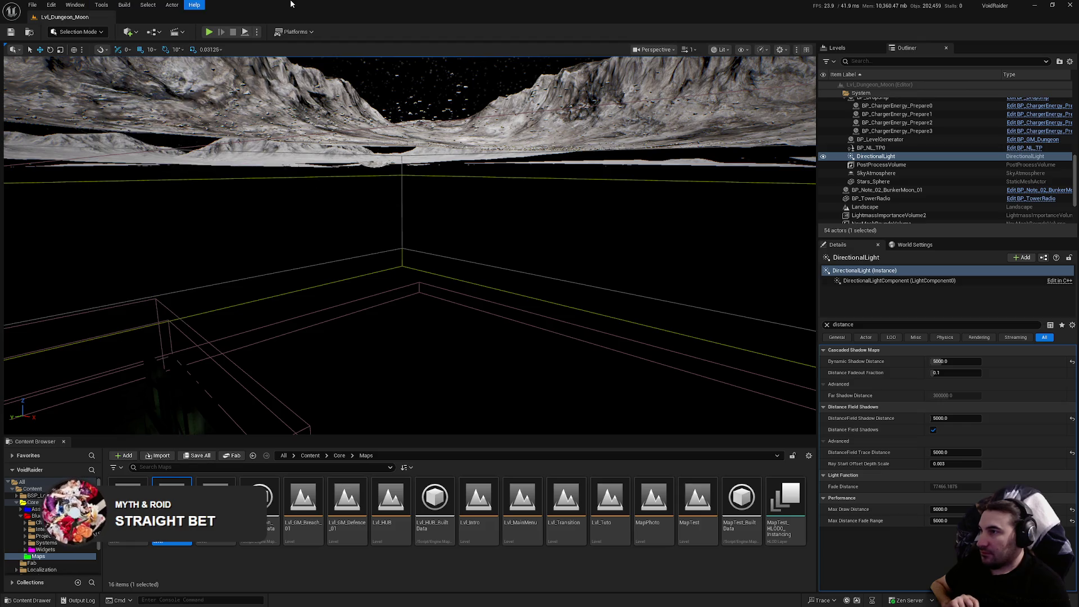
{"action": "left_click", "coordinate": [128, 31]}
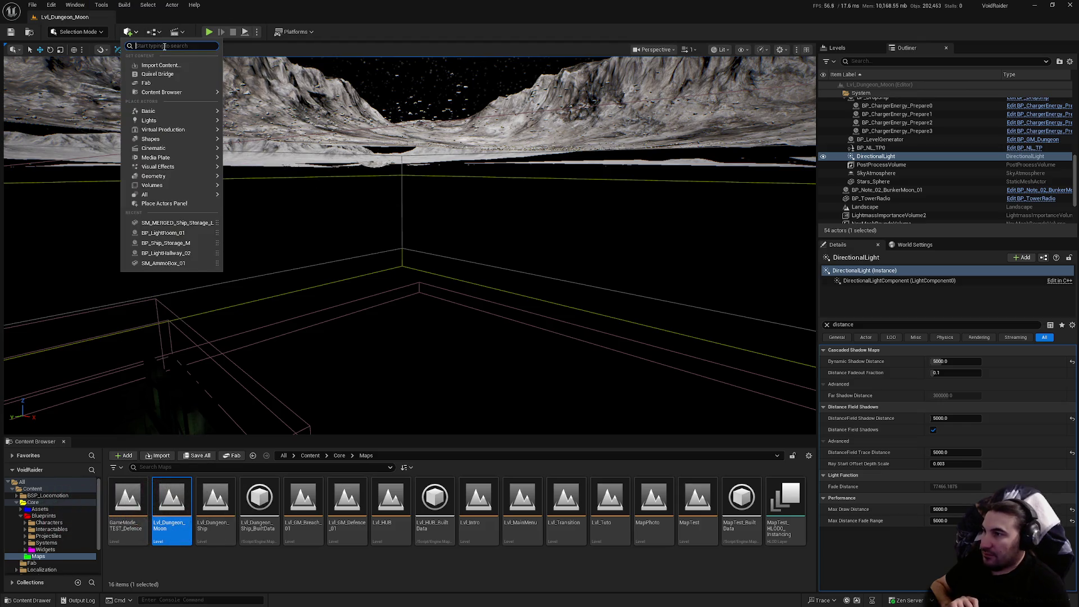
{"action": "type", "text": "volum"}
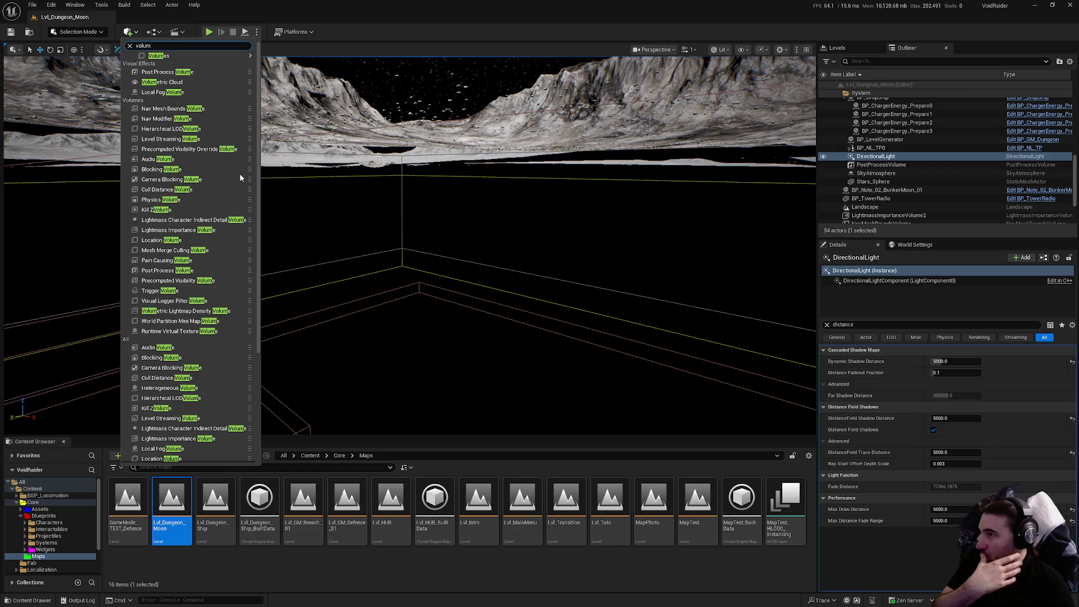
{"action": "mouse_move", "coordinate": [196, 56]}
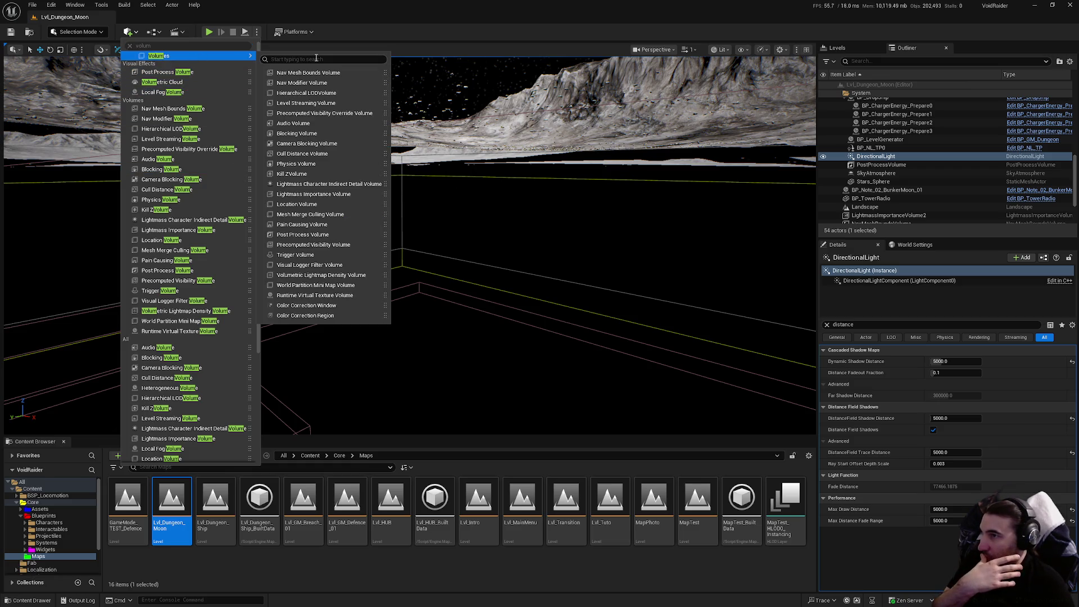
{"action": "left_click", "coordinate": [320, 133]}
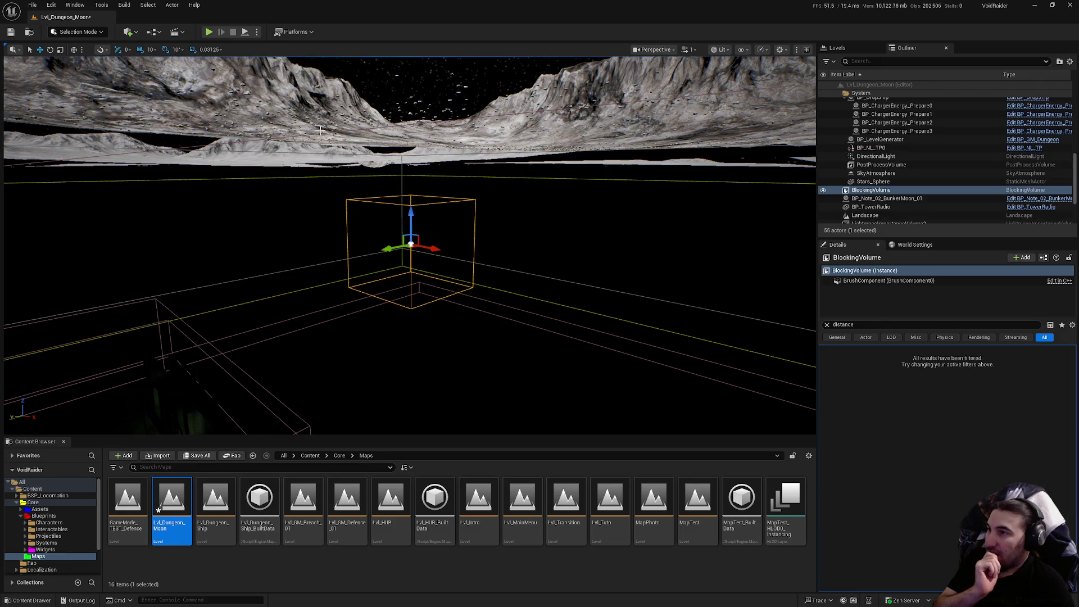
Clear the Details filter, browse the BlockingVolume's properties, then search them for 'sha'.
{"action": "left_click", "coordinate": [827, 325]}
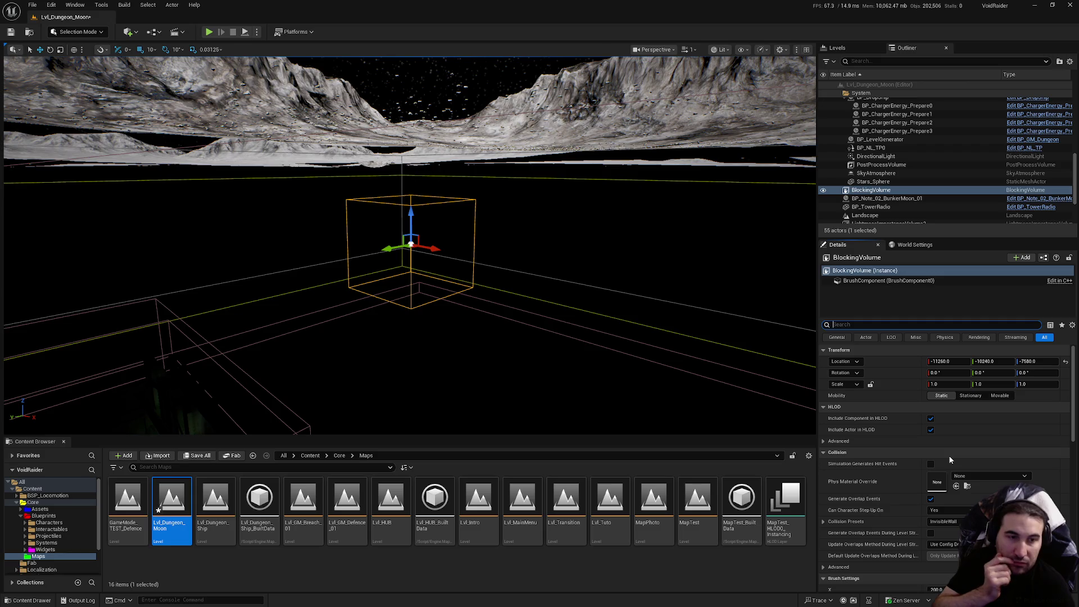
{"action": "scroll", "coordinate": [900, 466], "scroll_direction": "down", "scroll_amount": 5}
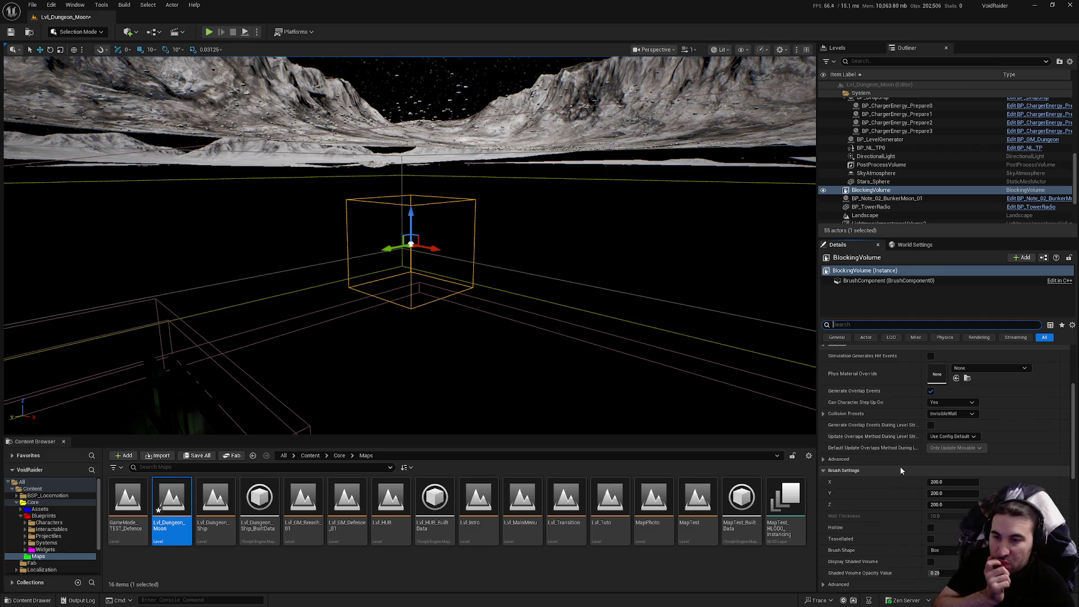
{"action": "scroll", "coordinate": [899, 471], "scroll_direction": "down", "scroll_amount": 5}
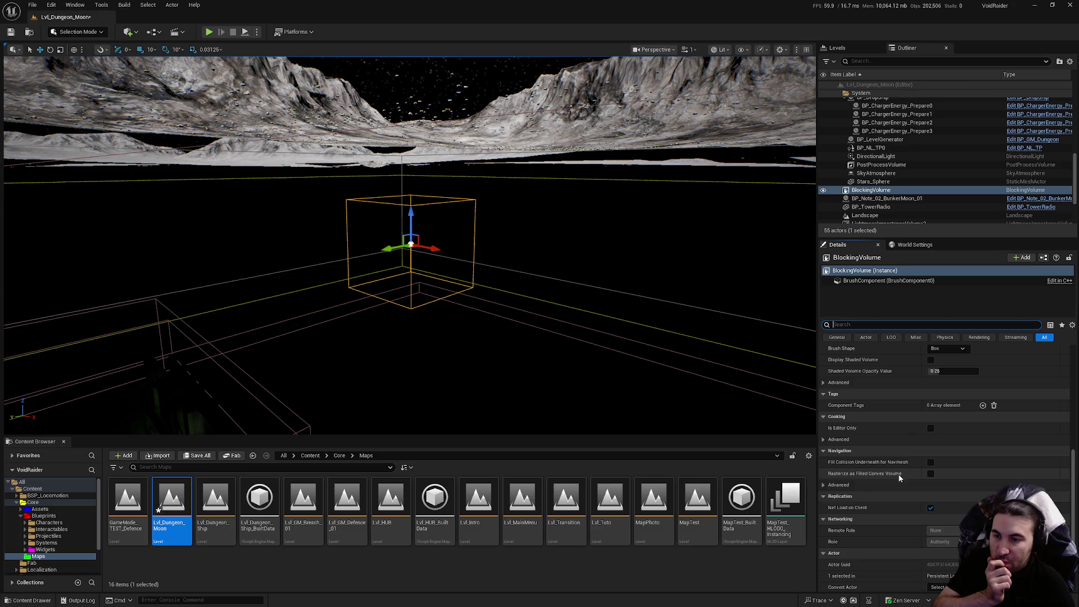
{"action": "scroll", "coordinate": [899, 476], "scroll_direction": "up", "scroll_amount": 5}
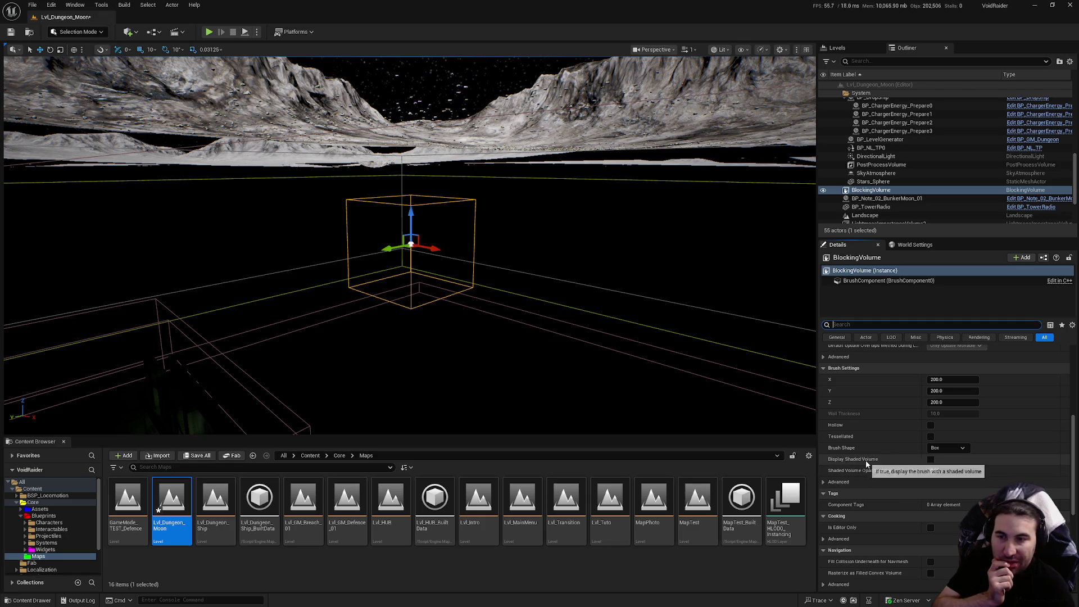
{"action": "scroll", "coordinate": [866, 462], "scroll_direction": "up", "scroll_amount": 2}
{"action": "scroll", "coordinate": [866, 462], "scroll_direction": "up", "scroll_amount": 3}
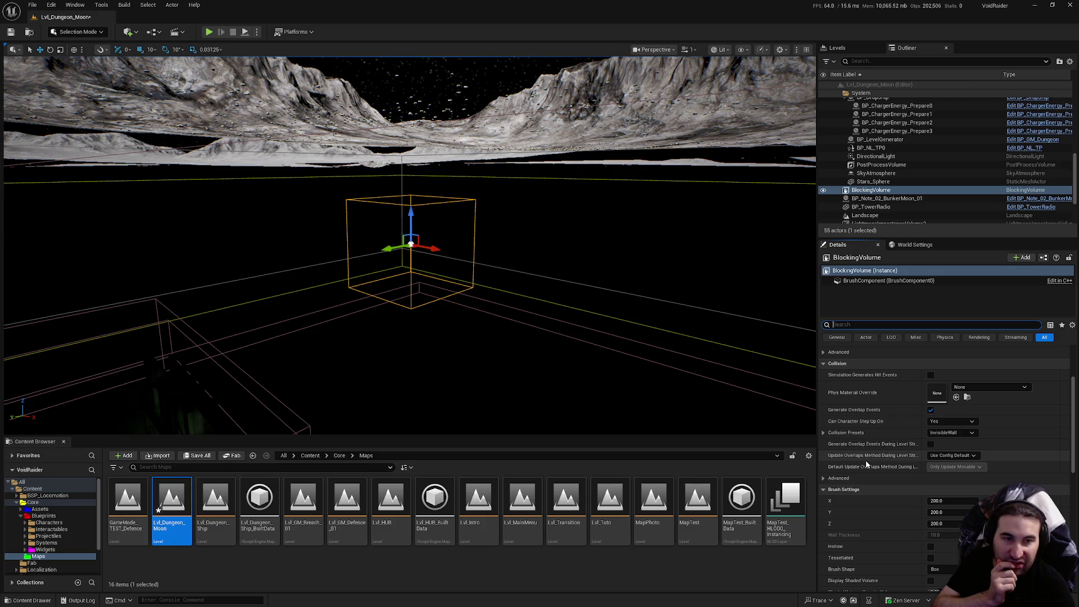
{"action": "scroll", "coordinate": [882, 400], "scroll_direction": "up", "scroll_amount": 3}
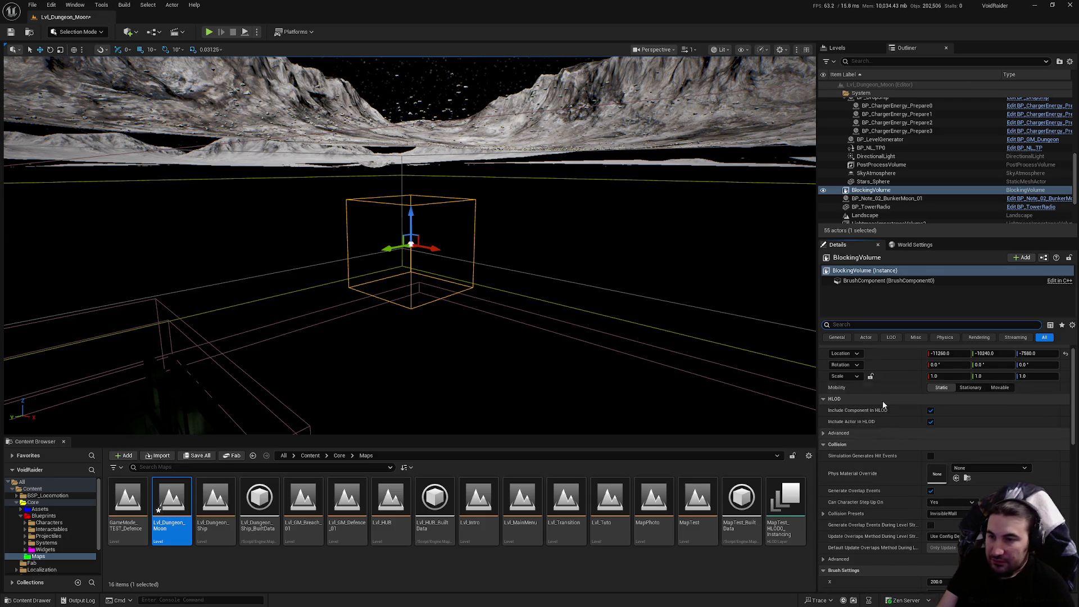
{"action": "left_click", "coordinate": [858, 325]}
{"action": "type", "text": "sha"}
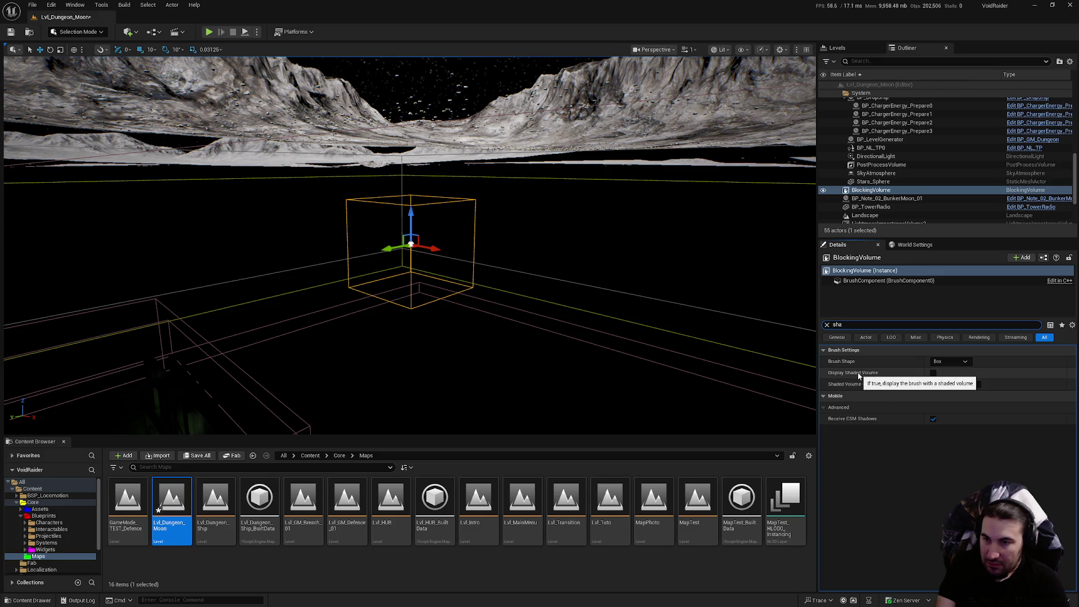
{"action": "left_click_drag", "start_coordinate": [436, 265], "coordinate": [528, 265]}
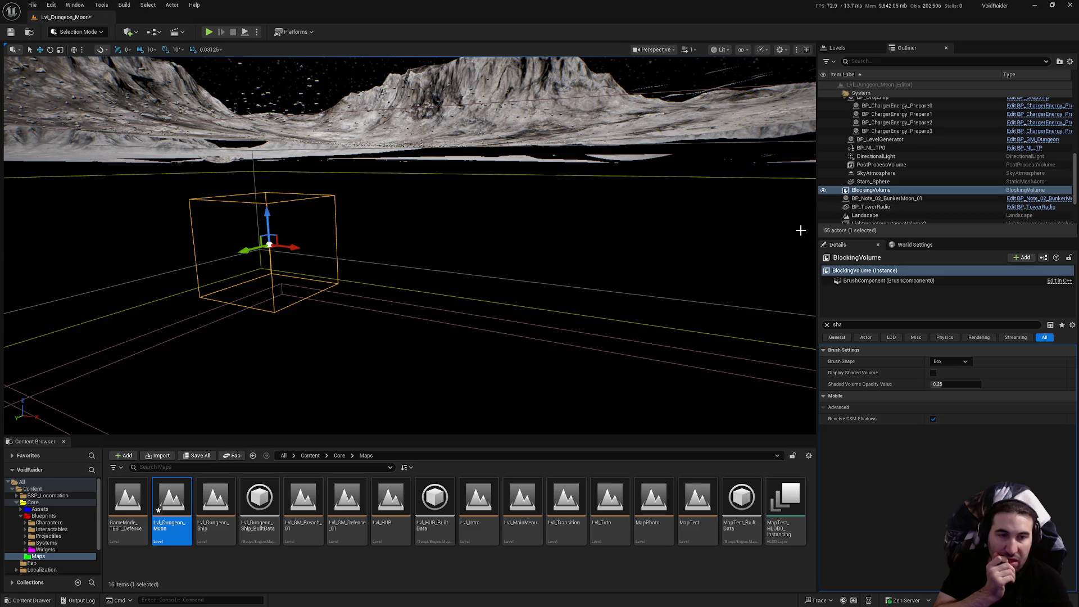
Focus on and delete the BlockingVolume, then look through the Build menu.
{"action": "key", "text": "f"}
{"action": "key", "text": "Delete"}
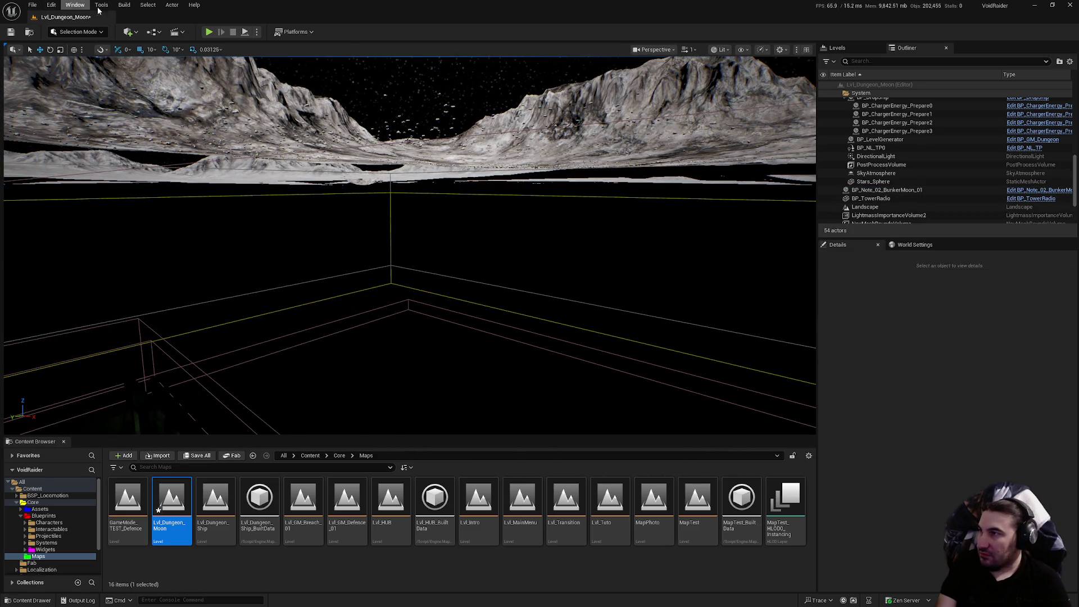
{"action": "left_click", "coordinate": [100, 5]}
{"action": "mouse_move", "coordinate": [129, 4]}
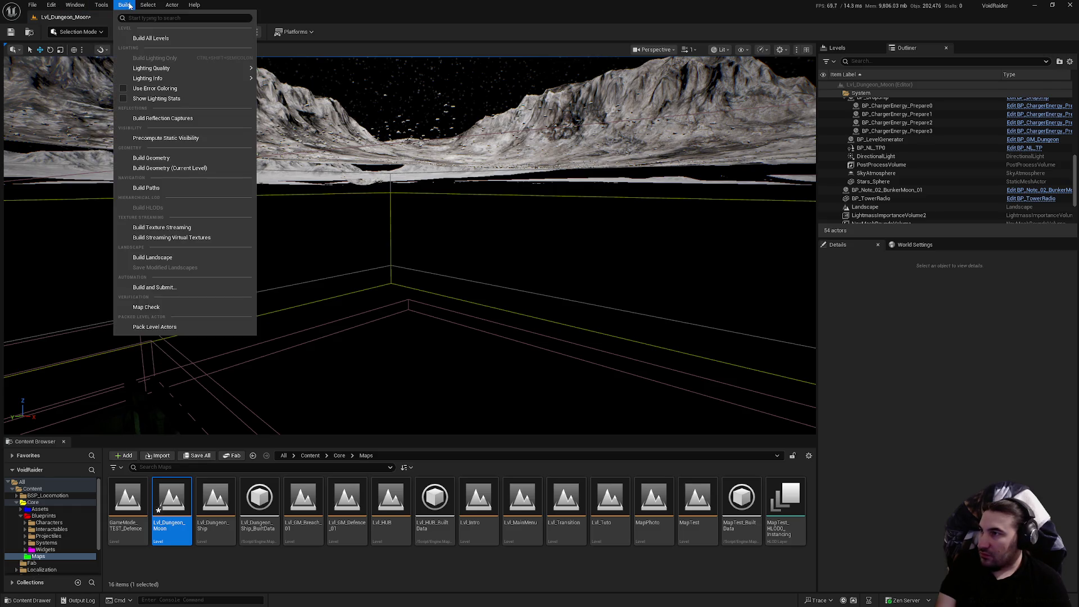
Search the Quick Add actor list for 'vol' and 'shadow', then close it.
{"action": "left_click", "coordinate": [128, 32]}
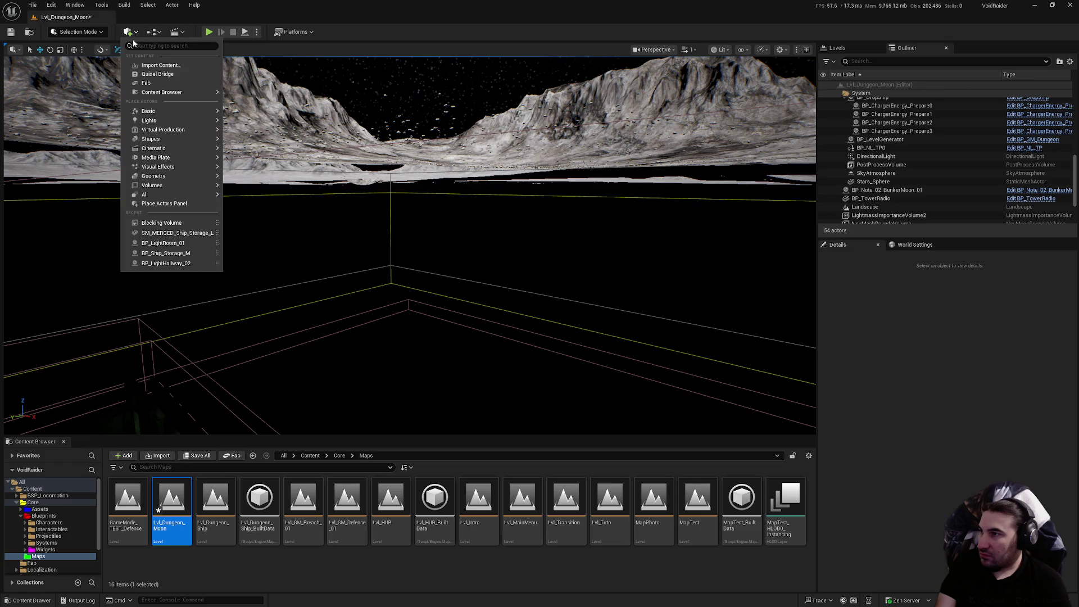
{"action": "type", "text": "vol"}
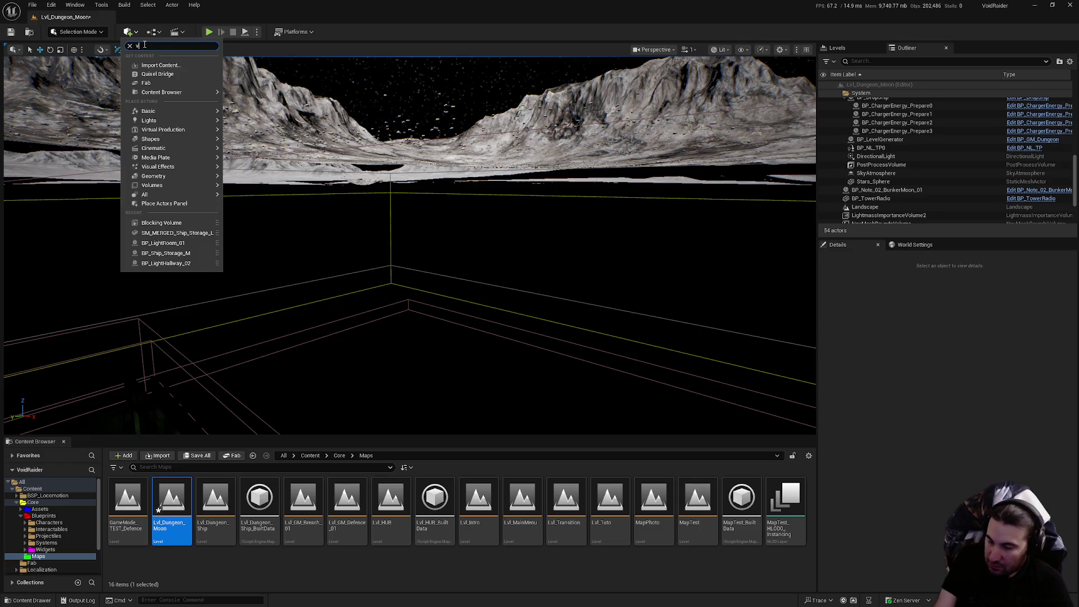
{"action": "mouse_move", "coordinate": [191, 57]}
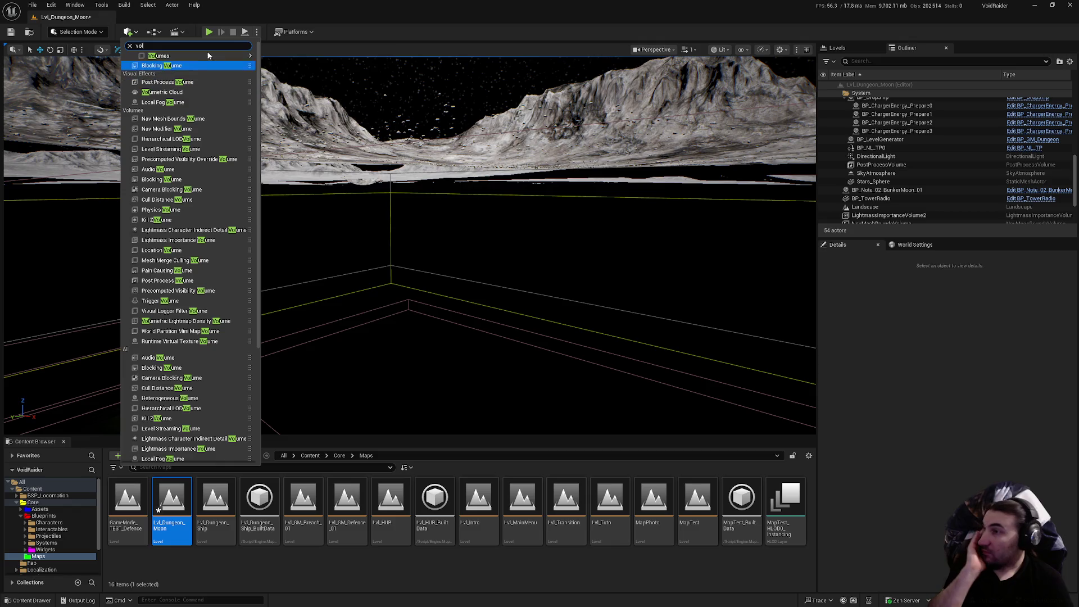
{"action": "type", "text": "sh"}
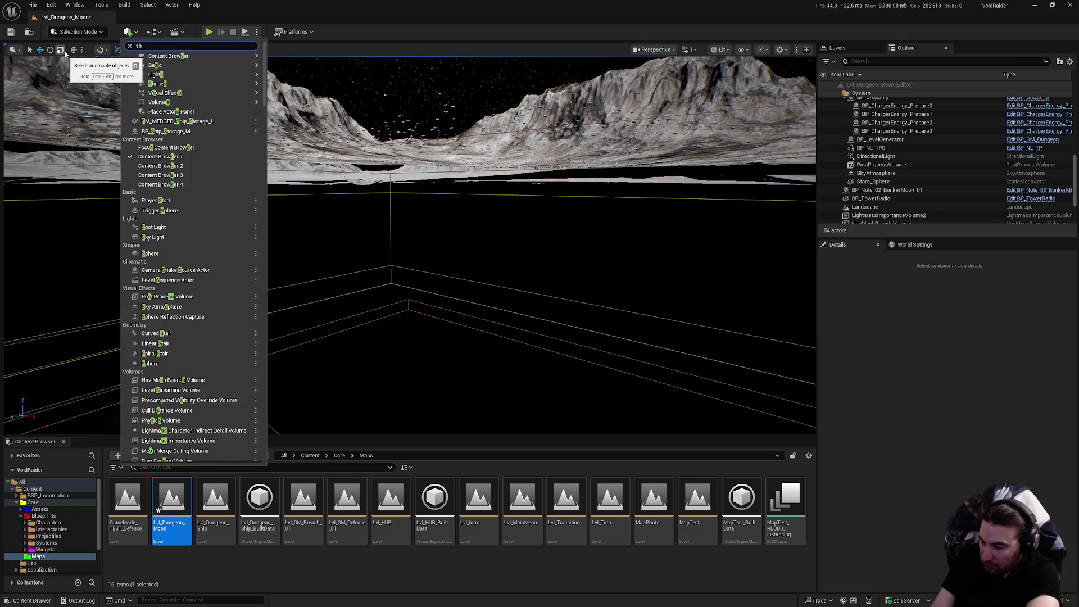
{"action": "type", "text": "adow"}
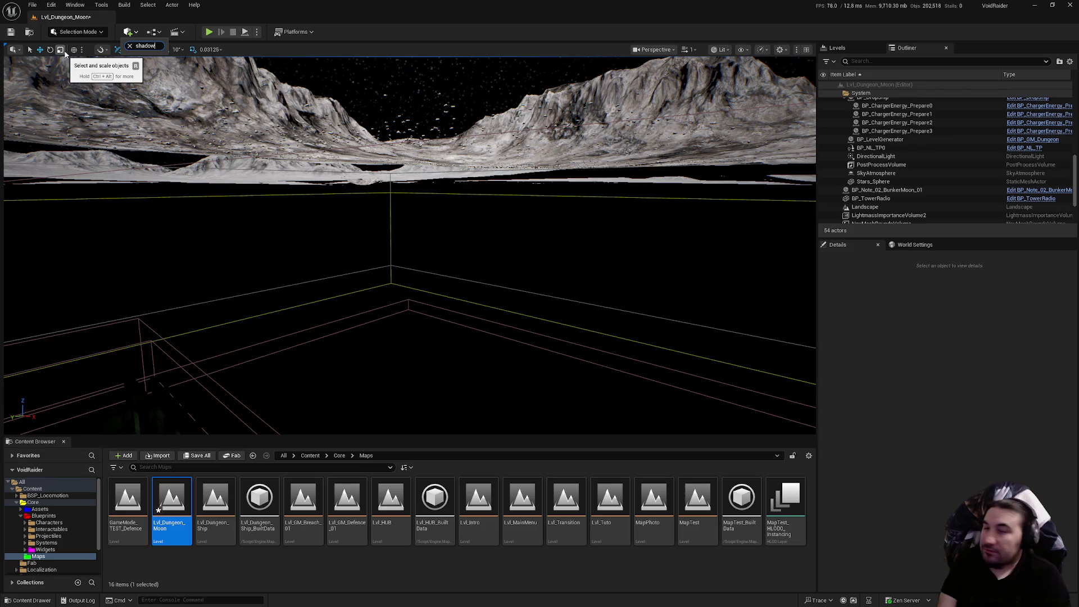
{"action": "key", "text": "BackSpace"}
{"action": "key", "text": "BackSpace"}
{"action": "key", "text": "BackSpace"}
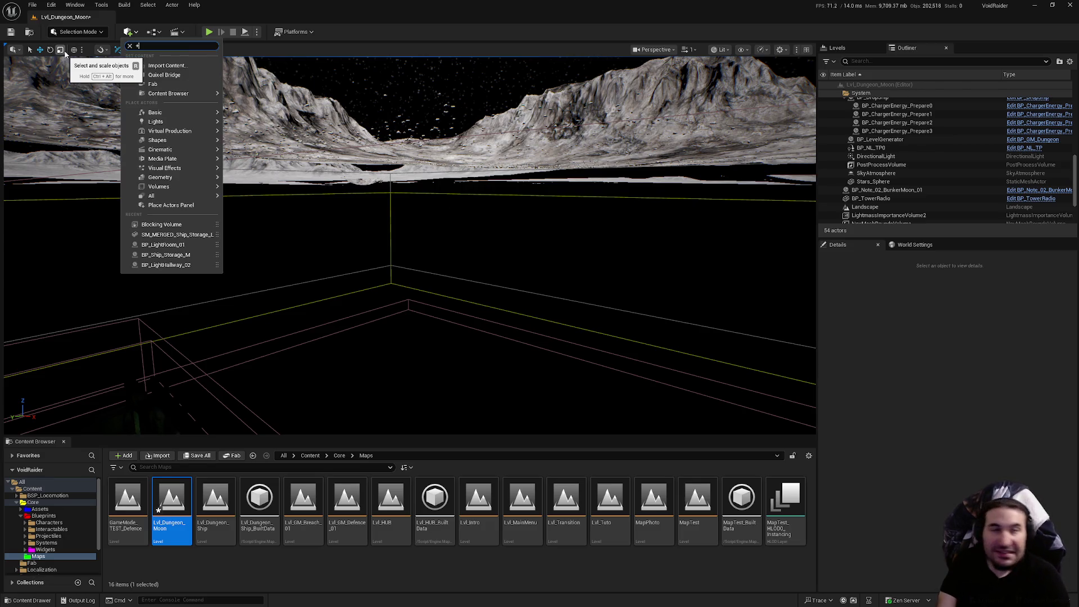
{"action": "key", "text": "Escape"}
{"action": "left_click_drag", "start_coordinate": [598, 392], "coordinate": [597, 360]}
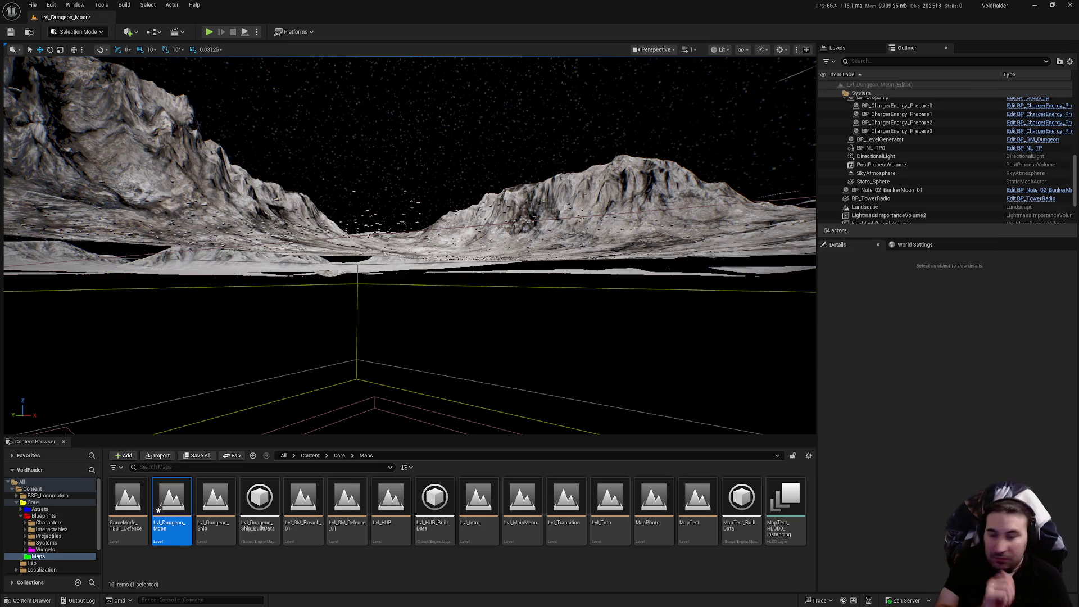
Use the system taskbar, then save Lvl_Dungeon_Moon's unsaved changes with Save Selected.
{"action": "key", "text": "super"}
{"action": "left_click", "coordinate": [475, 600]}
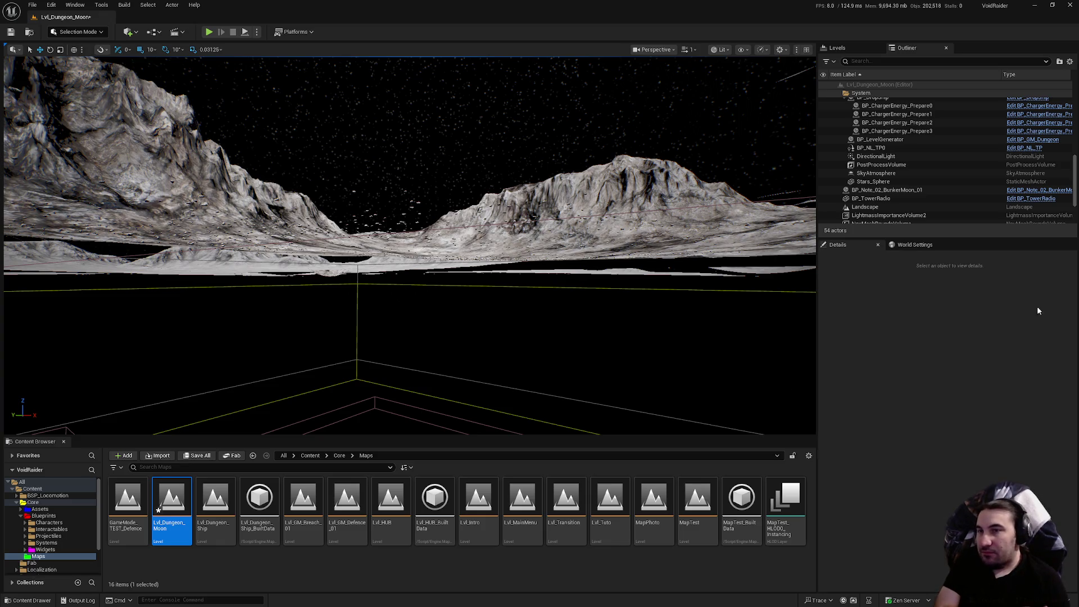
{"action": "left_click_drag", "start_coordinate": [255, 326], "coordinate": [442, 264]}
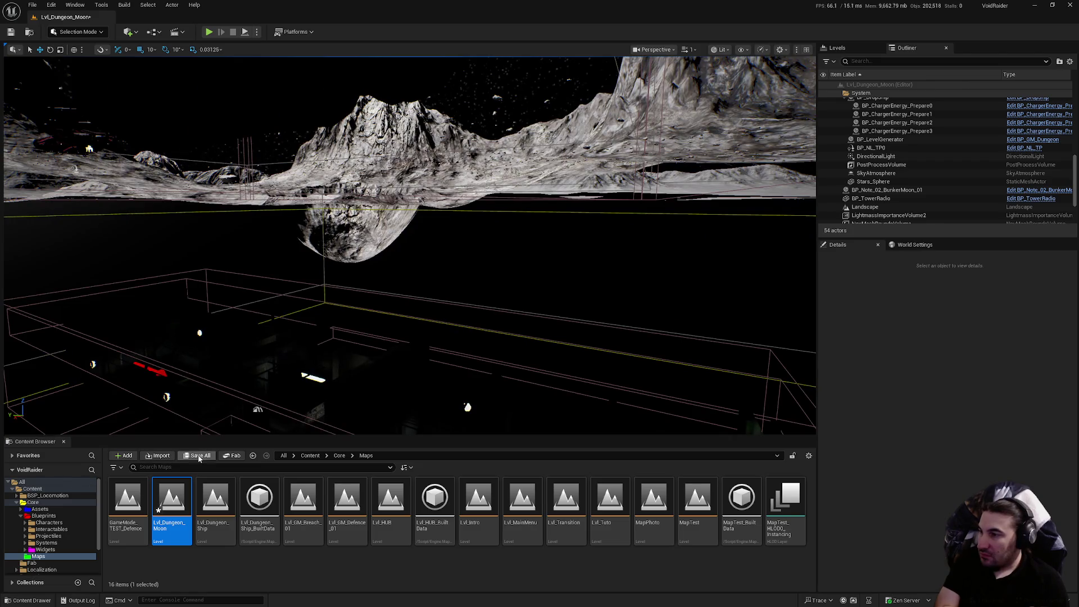
{"action": "left_click", "coordinate": [197, 455]}
{"action": "left_click", "coordinate": [624, 406]}
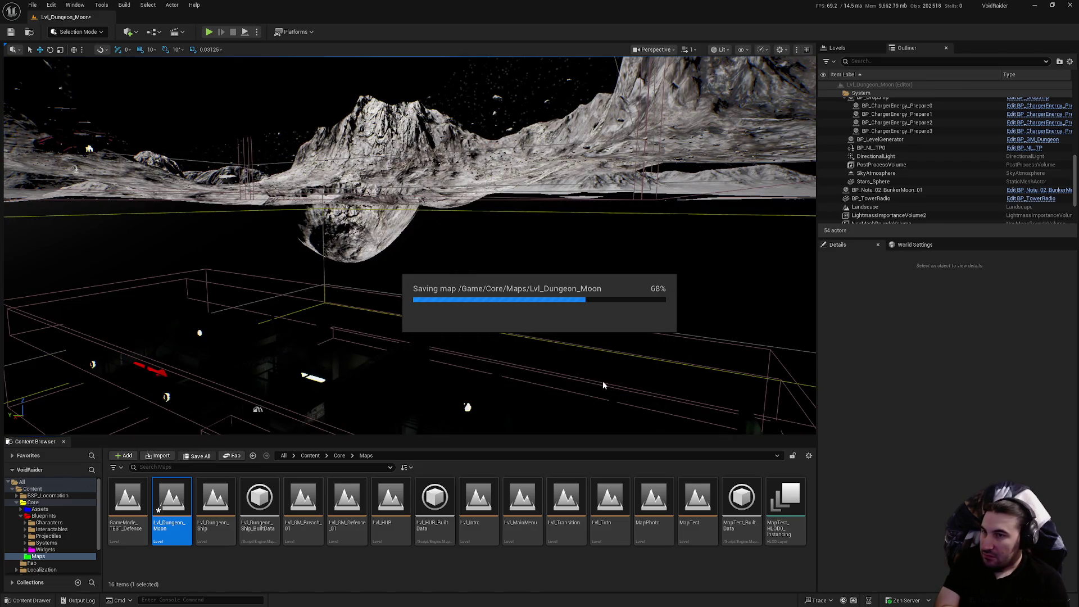
Select the DirectionalLight in the Outliner and clear the 'sha' Details filter.
{"action": "double_click", "coordinate": [877, 156]}
{"action": "type", "text": "sha"}
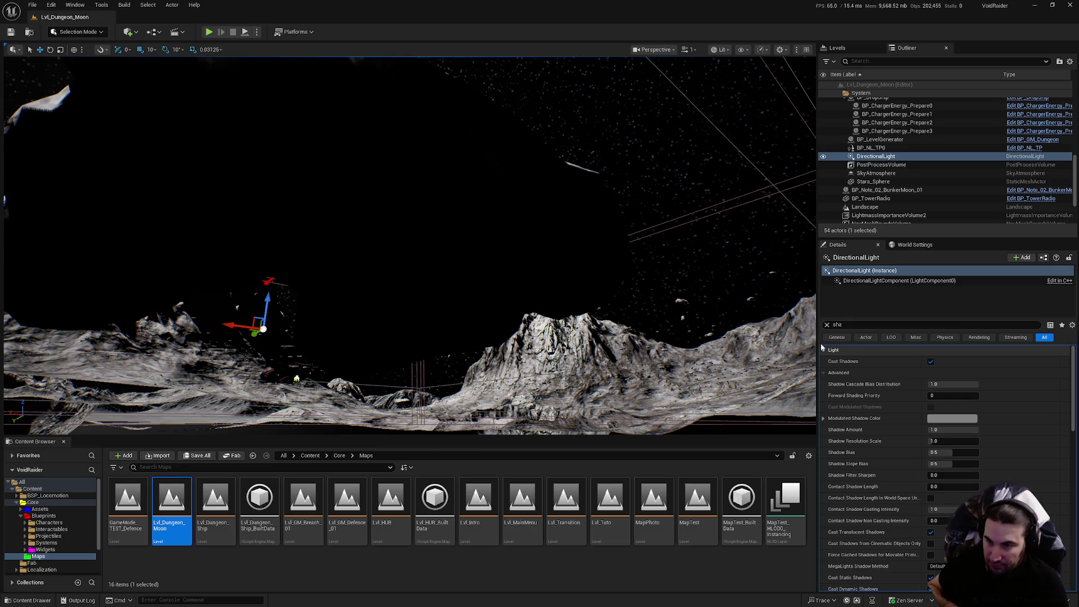
{"action": "left_click", "coordinate": [825, 329]}
{"action": "left_click", "coordinate": [827, 325]}
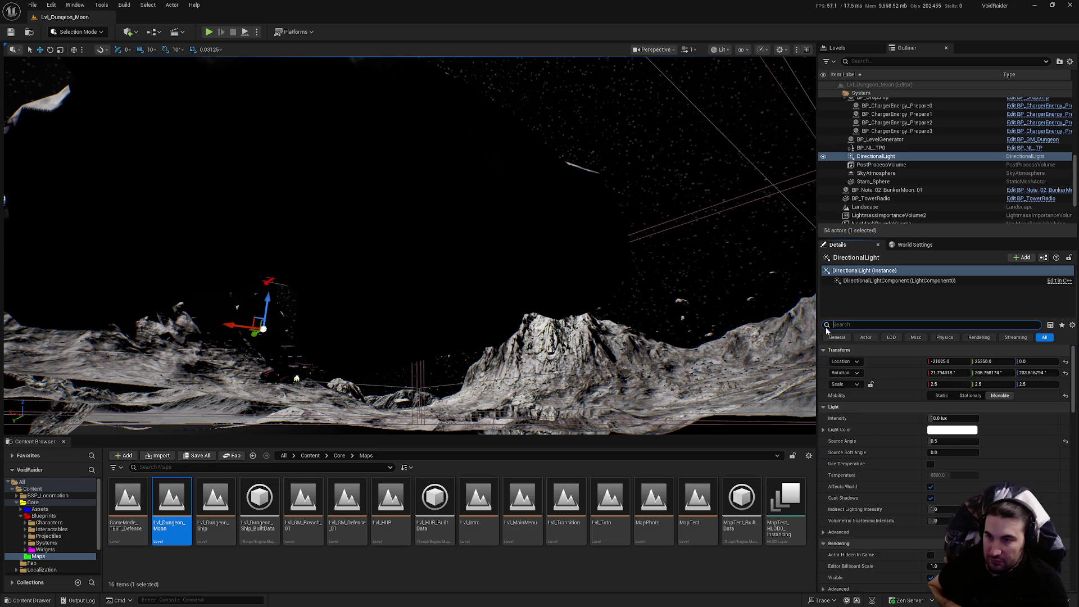